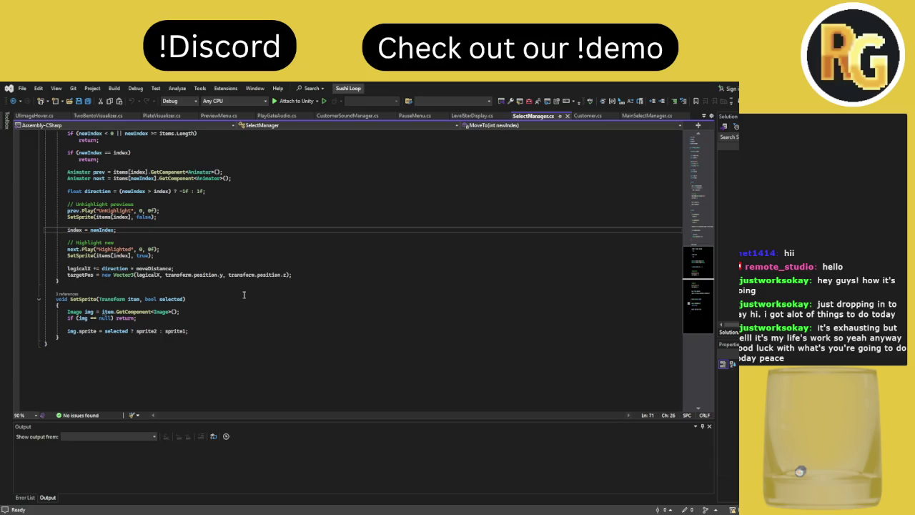
Replace the whole UIImageHover script with the scene-loading version and save it
{"action": "left_click", "coordinate": [261, 313]}
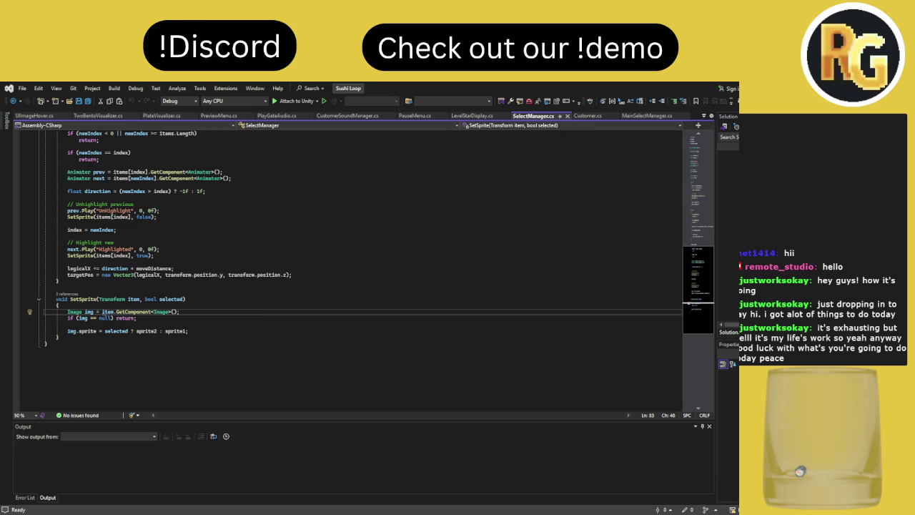
{"action": "key", "text": "alt+Tab"}
{"action": "key", "text": "ctrl+minus"}
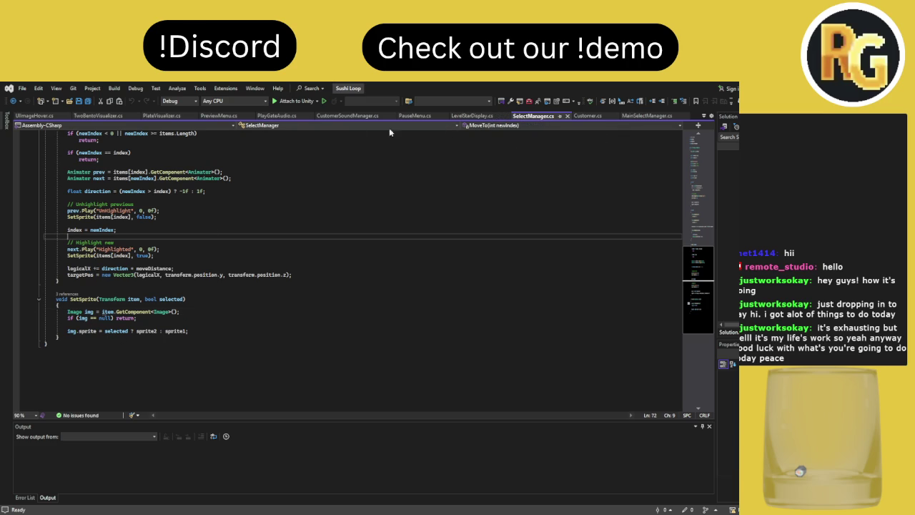
{"action": "left_click", "coordinate": [34, 115]}
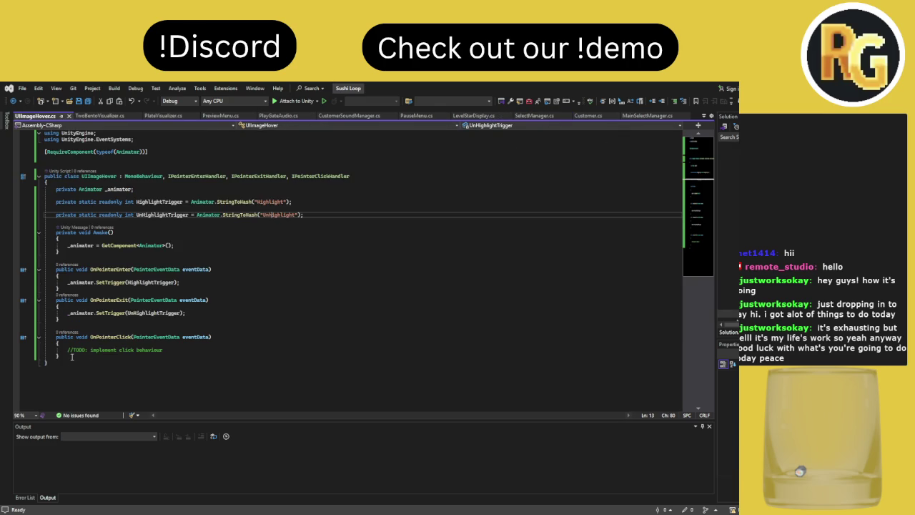
{"action": "key", "text": "ctrl+a"}
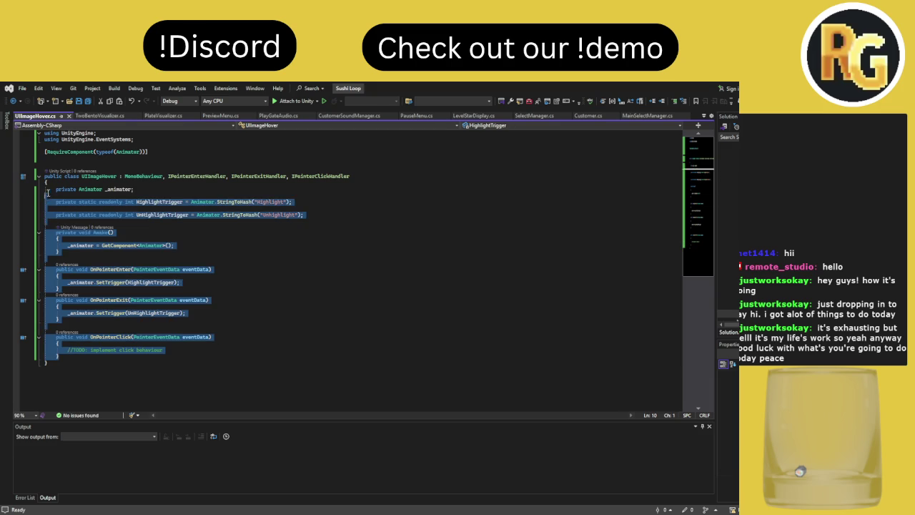
{"action": "key", "text": "ctrl+v"}
{"action": "left_click", "coordinate": [167, 237]}
{"action": "key", "text": "ctrl+s"}
{"action": "scroll", "coordinate": [275, 236], "scroll_direction": "down", "scroll_amount": 1}
{"action": "scroll", "coordinate": [276, 237], "scroll_direction": "up", "scroll_amount": 1}
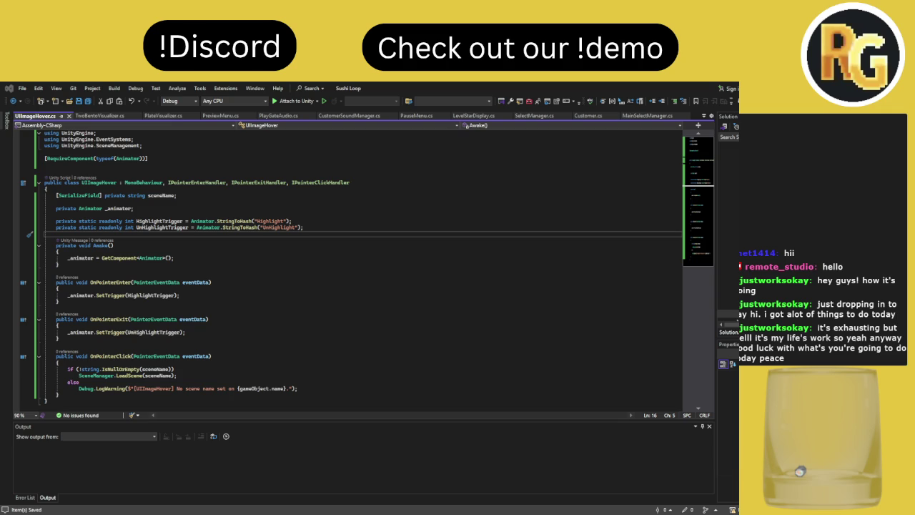
Change the trigger name string 'UnHighlight' to 'Unhighlight' and save the script
{"action": "key", "text": "alt+Tab"}
{"action": "left_click", "coordinate": [271, 227]}
{"action": "key", "text": "BackSpace"}
{"action": "type", "text": "H"}
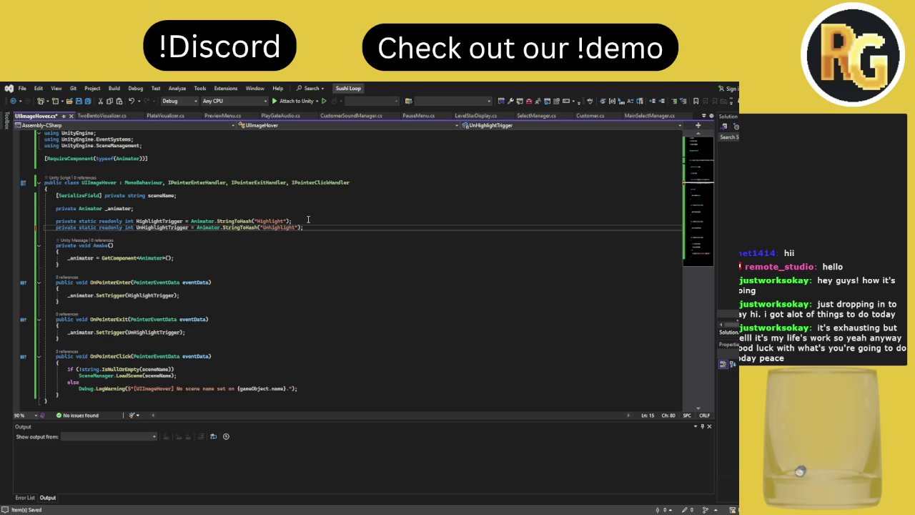
{"action": "key", "text": "BackSpace"}
{"action": "type", "text": "h"}
{"action": "key", "text": "ctrl+s"}
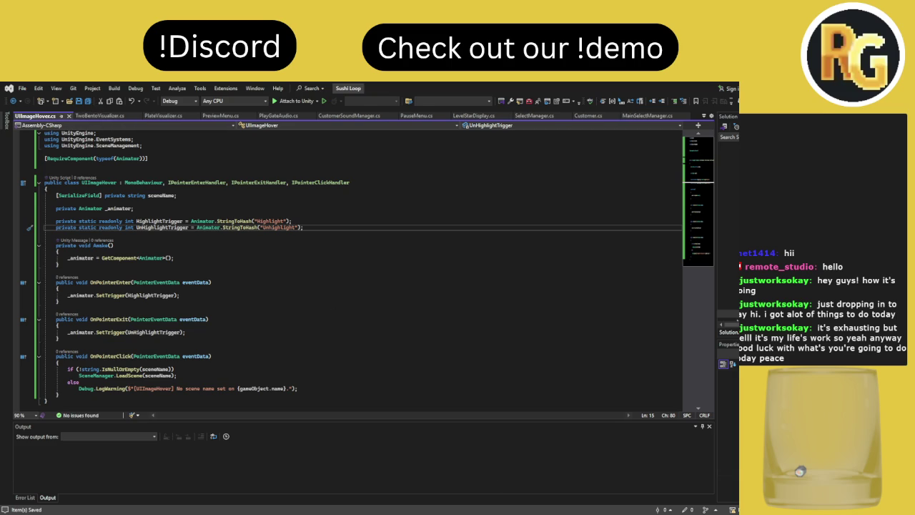
{"action": "key", "text": "alt+Tab"}
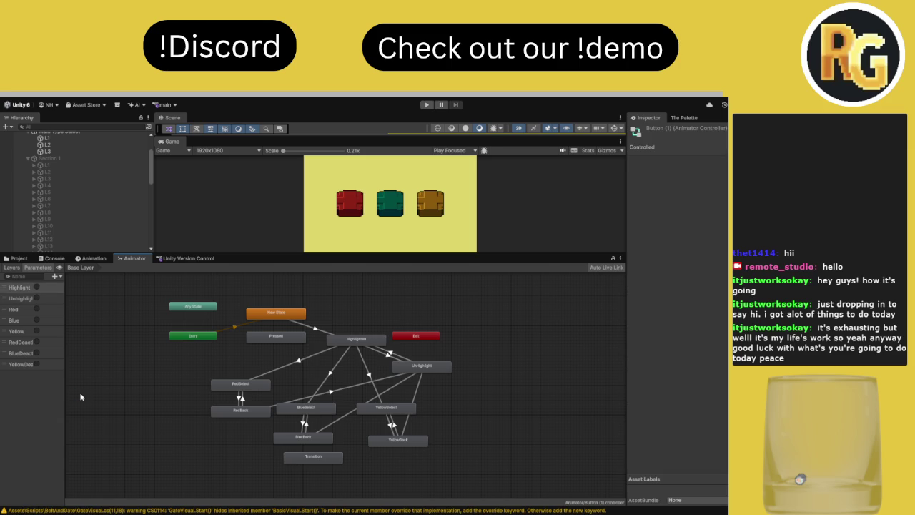
Enlarge the Game view, enter Play mode and pick the red option to open level select
{"action": "left_click_drag", "start_coordinate": [262, 254], "coordinate": [262, 392]}
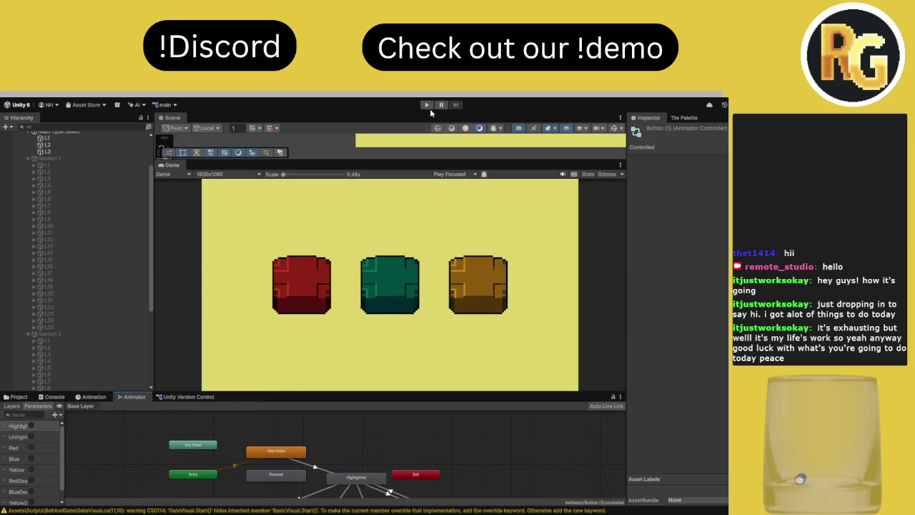
{"action": "left_click", "coordinate": [427, 105]}
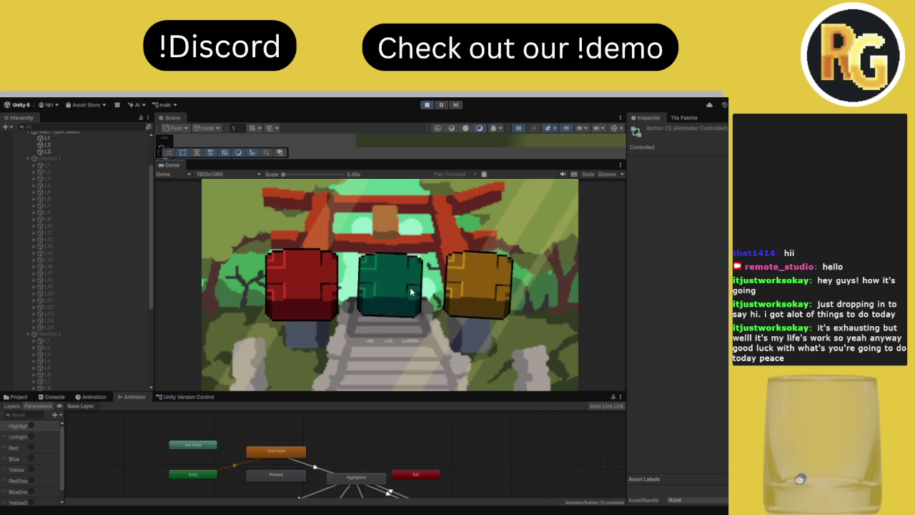
{"action": "left_click", "coordinate": [299, 288]}
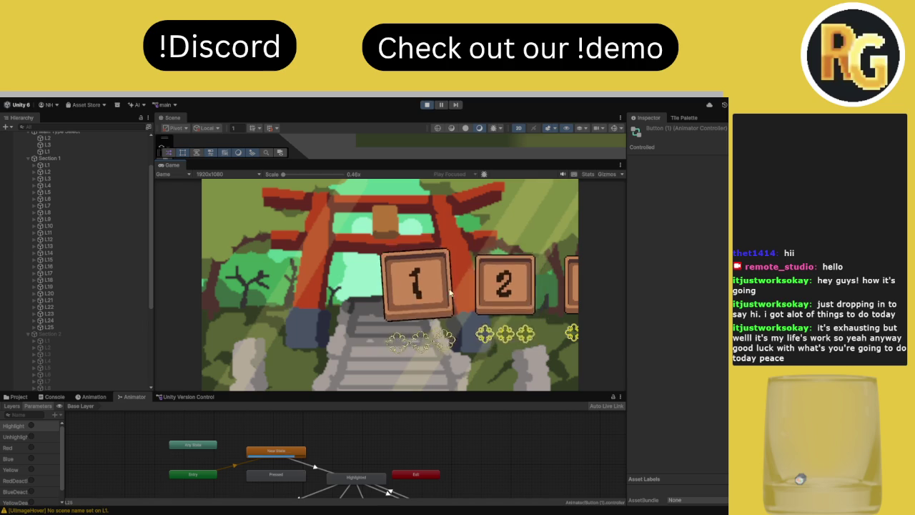
Give the Animator graph more room and click the level 2 tile in the running game
{"action": "left_click_drag", "start_coordinate": [365, 391], "coordinate": [364, 301]}
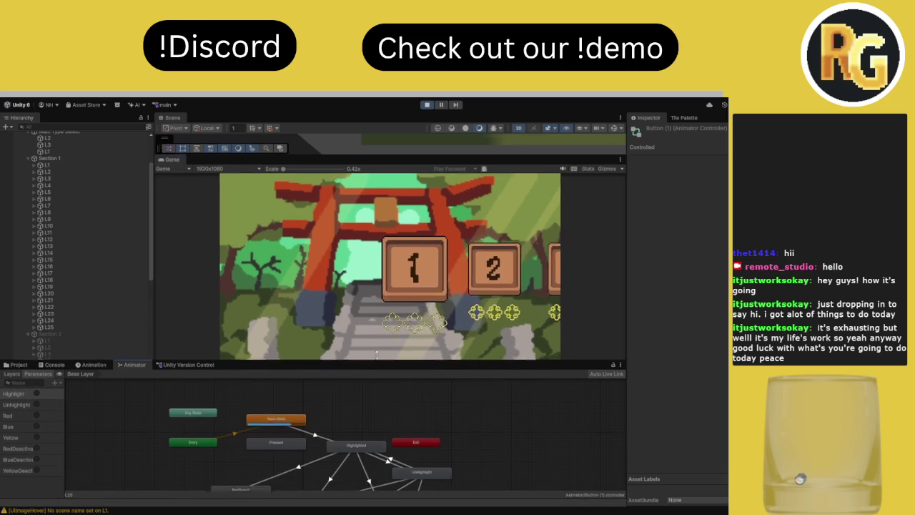
{"action": "scroll", "coordinate": [409, 398], "scroll_direction": "up", "scroll_amount": 4}
{"action": "scroll", "coordinate": [410, 398], "scroll_direction": "up", "scroll_amount": 2}
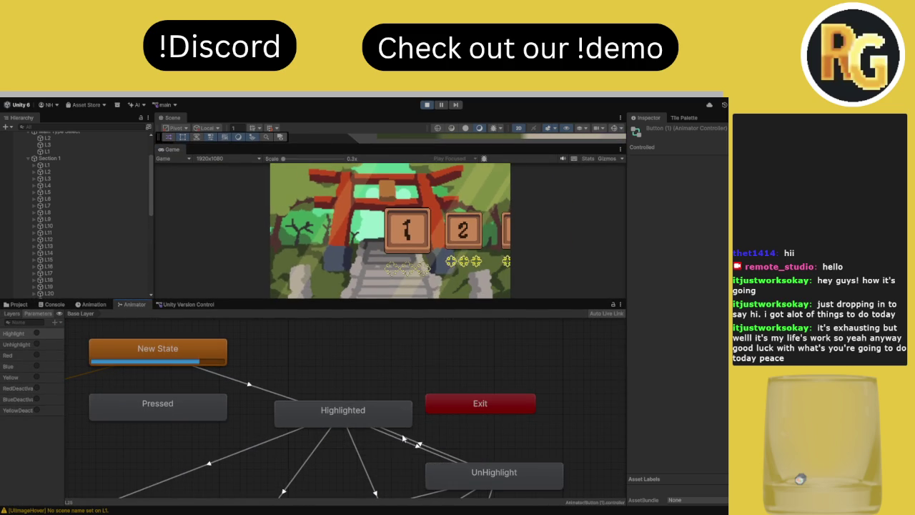
{"action": "left_click", "coordinate": [463, 238]}
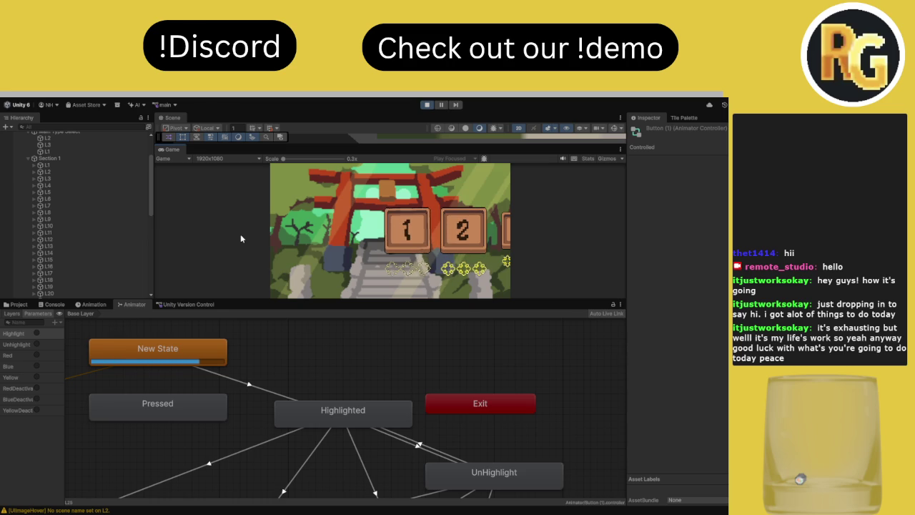
Inspect the UnHighlight→Highlighted and Highlighted→YellowSelect transitions, then stop the game
{"action": "left_click", "coordinate": [420, 448]}
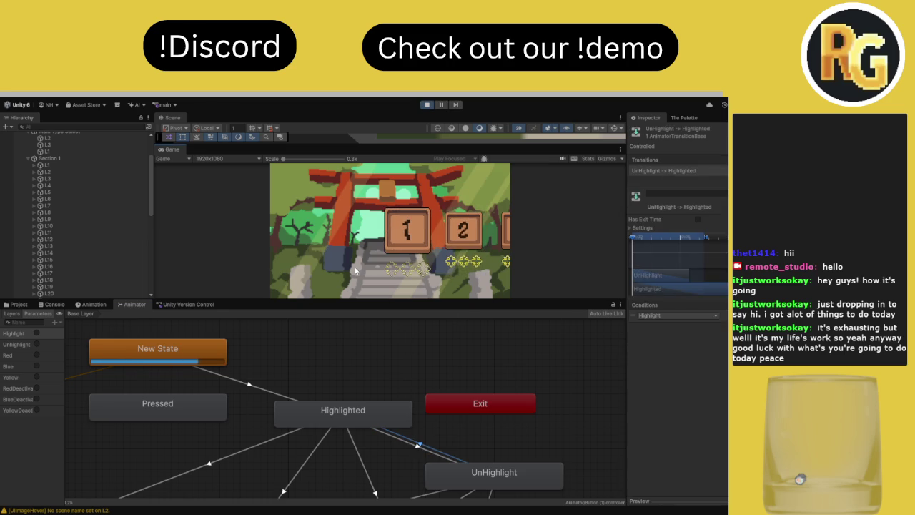
{"action": "scroll", "coordinate": [375, 422], "scroll_direction": "down", "scroll_amount": 2}
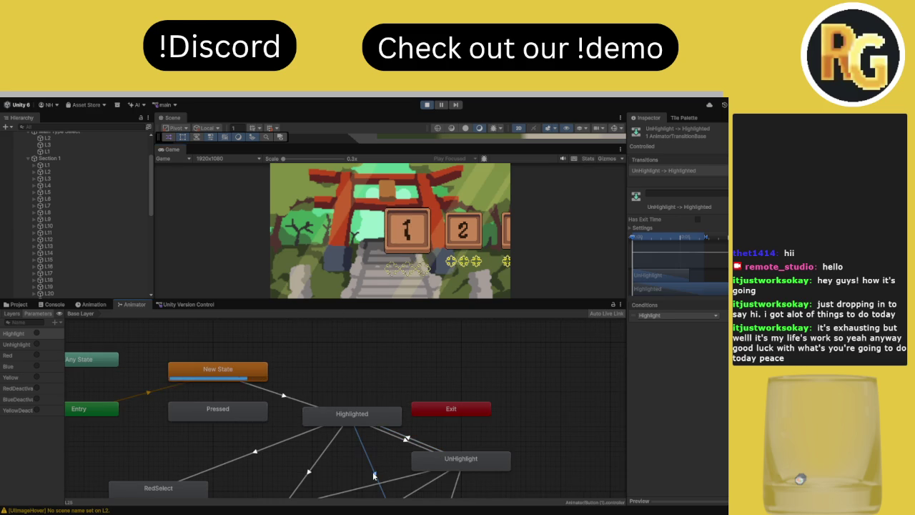
{"action": "left_click", "coordinate": [372, 466]}
{"action": "left_click_drag", "start_coordinate": [393, 414], "coordinate": [366, 385]}
{"action": "left_click", "coordinate": [379, 409]}
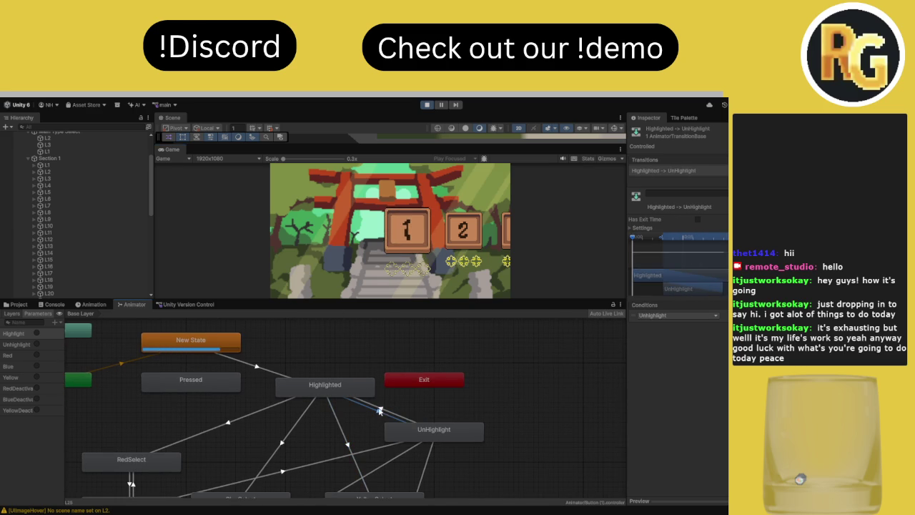
{"action": "left_click", "coordinate": [426, 105]}
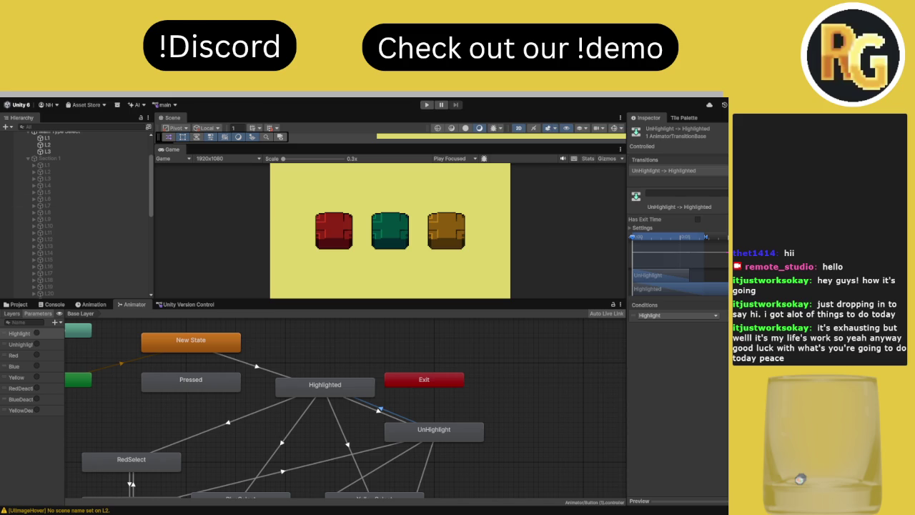
Undo to drop the Highlight condition from UnHighlight→Highlighted, then play the game again
{"action": "key", "text": "ctrl+z"}
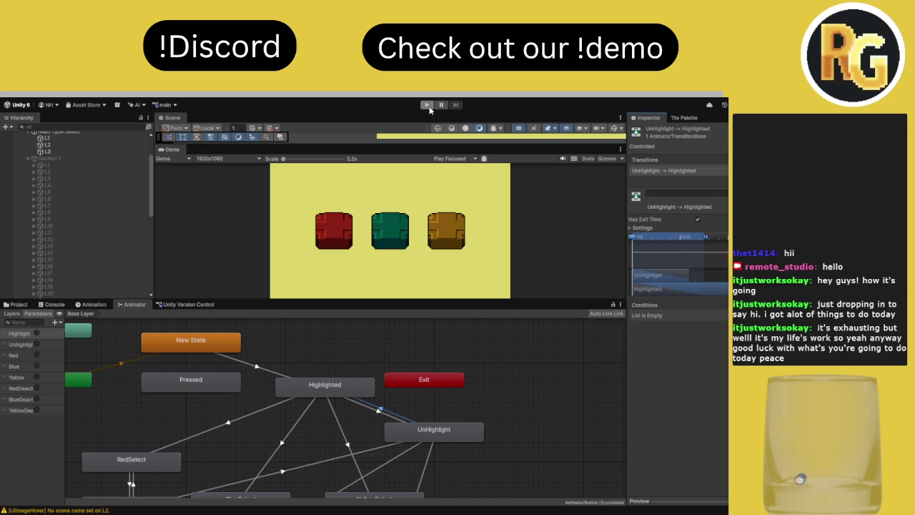
{"action": "left_click", "coordinate": [428, 106]}
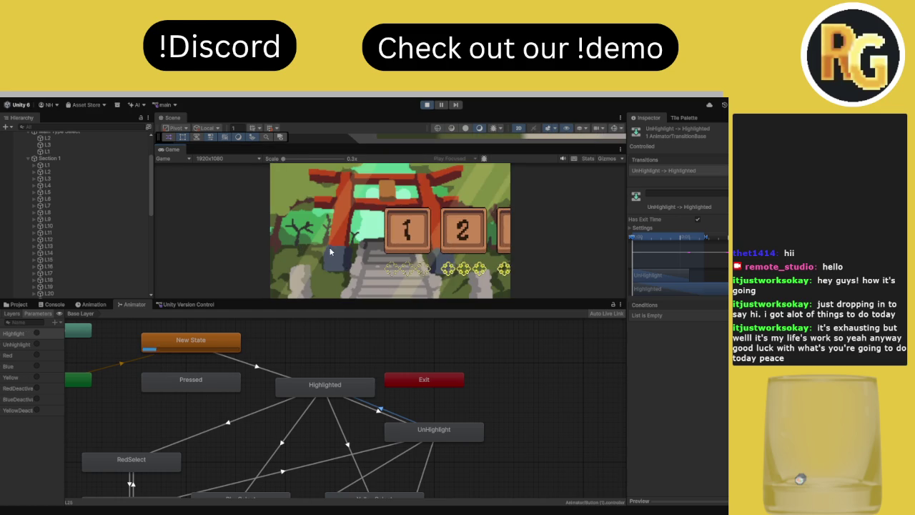
Review the timing Settings of the Highlighted→UnHighlight and UnHighlight→Highlighted transitions, then deselect
{"action": "scroll", "coordinate": [226, 412], "scroll_direction": "down", "scroll_amount": 3}
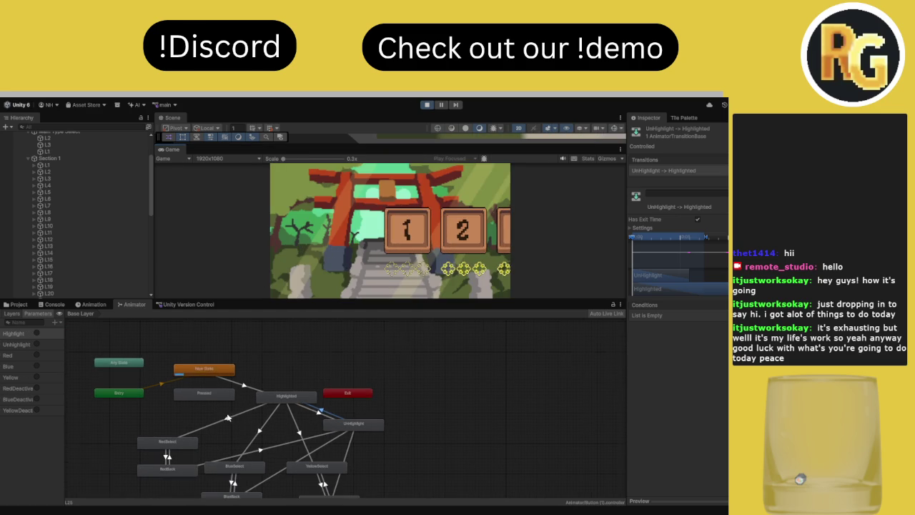
{"action": "left_click", "coordinate": [317, 416]}
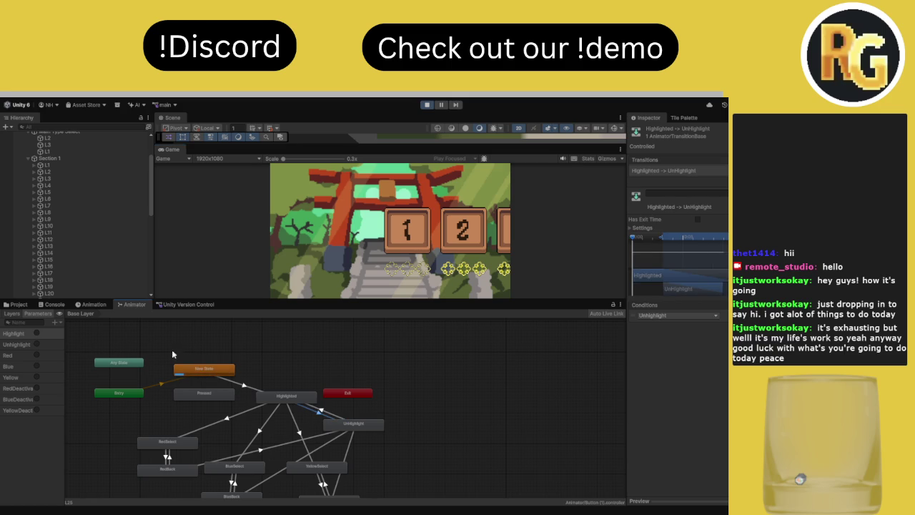
{"action": "scroll", "coordinate": [313, 414], "scroll_direction": "up", "scroll_amount": 3}
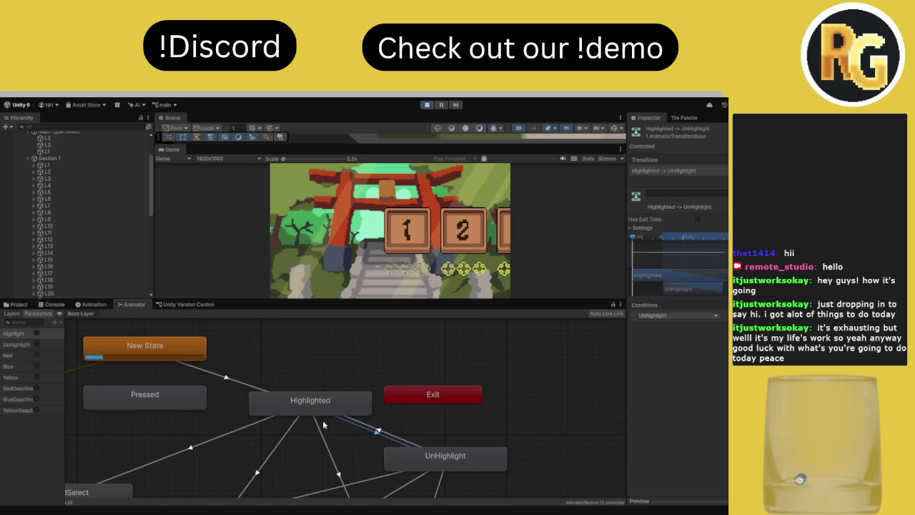
{"action": "left_click", "coordinate": [381, 433]}
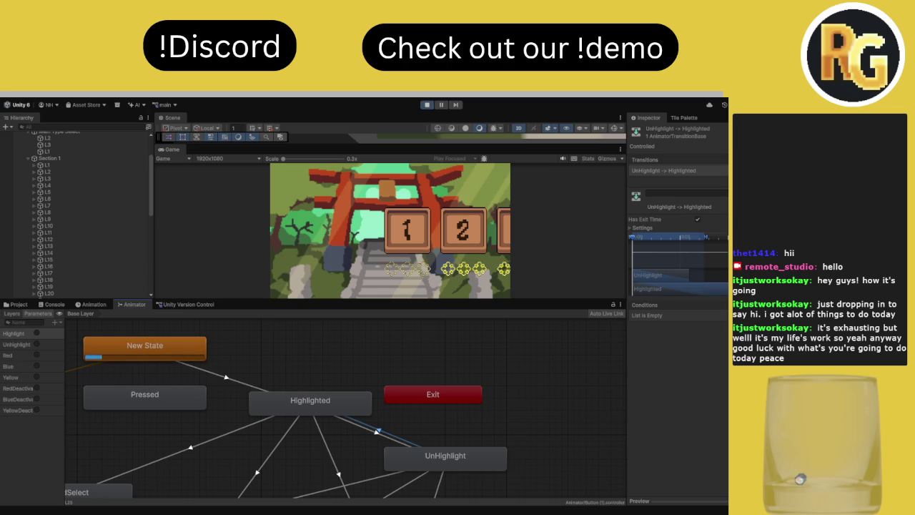
{"action": "left_click", "coordinate": [642, 228]}
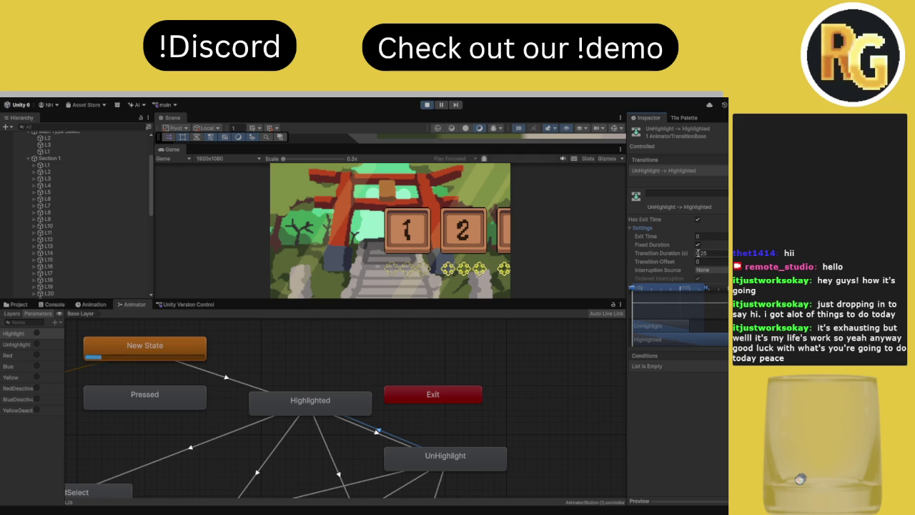
{"action": "left_click", "coordinate": [469, 368]}
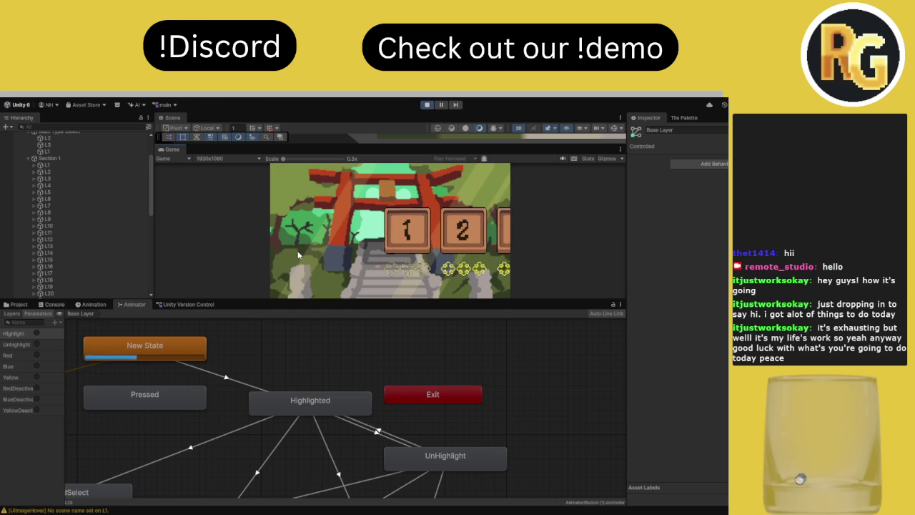
Frame level button L1, test its hover in the game, and select the UnHighlight→Highlighted transition
{"action": "left_click_drag", "start_coordinate": [384, 143], "coordinate": [386, 221]}
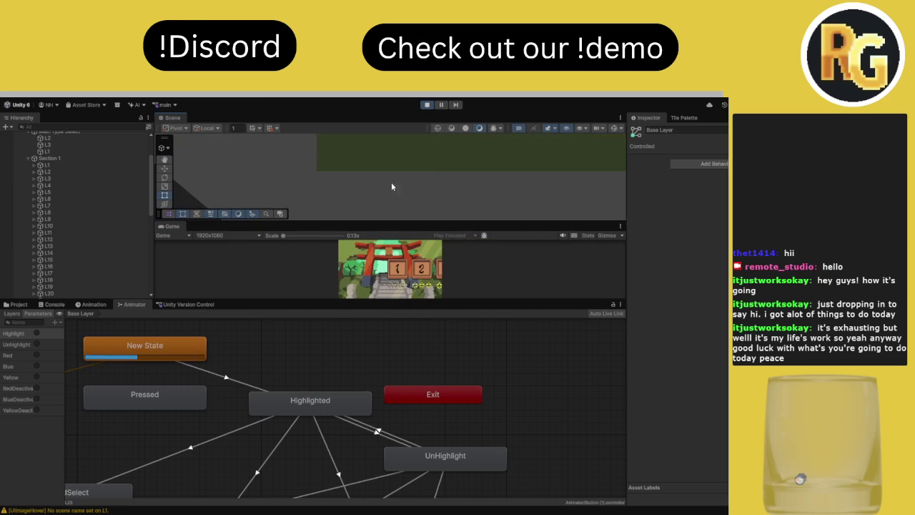
{"action": "double_click", "coordinate": [87, 218]}
{"action": "double_click", "coordinate": [91, 166]}
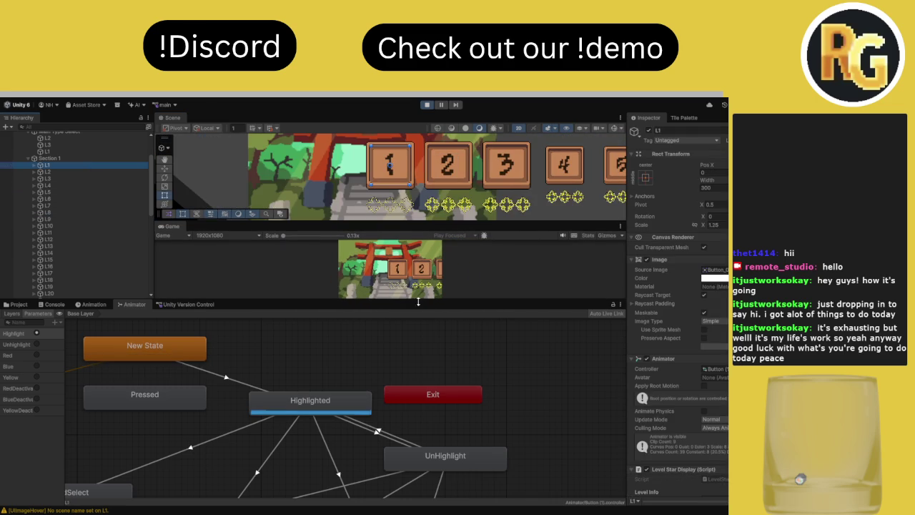
{"action": "left_click", "coordinate": [496, 289]}
{"action": "left_click", "coordinate": [377, 431]}
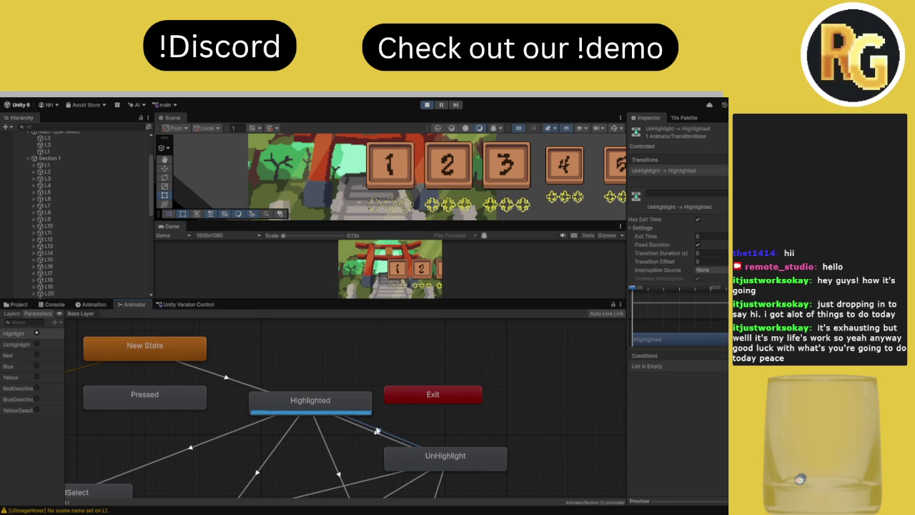
Add an UnHighlight→New State transition with duration 0 and Has Exit Time on, then stop the game
{"action": "left_click", "coordinate": [412, 453]}
{"action": "left_click", "coordinate": [202, 348]}
{"action": "mouse_move", "coordinate": [407, 455]}
{"action": "left_mouse_down"}
{"action": "mouse_move", "coordinate": [407, 471]}
{"action": "mouse_move", "coordinate": [388, 486]}
{"action": "mouse_move", "coordinate": [403, 487]}
{"action": "mouse_move", "coordinate": [390, 473]}
{"action": "mouse_move", "coordinate": [393, 498]}
{"action": "left_mouse_up"}
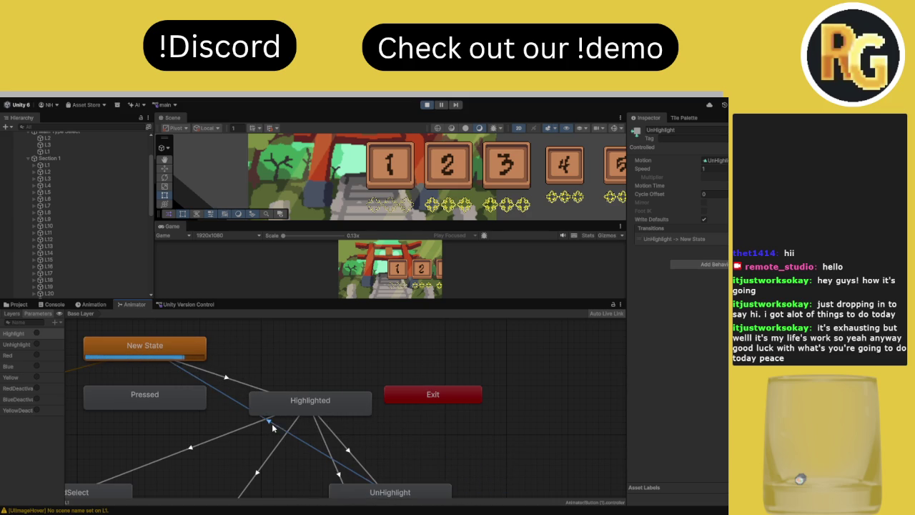
{"action": "left_click", "coordinate": [272, 423]}
{"action": "left_click_drag", "start_coordinate": [689, 253], "coordinate": [612, 256]}
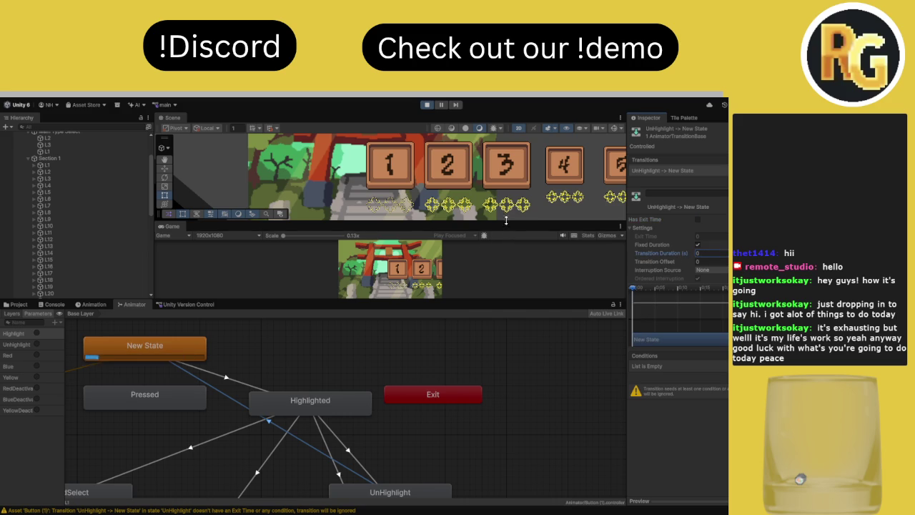
{"action": "left_click", "coordinate": [697, 220]}
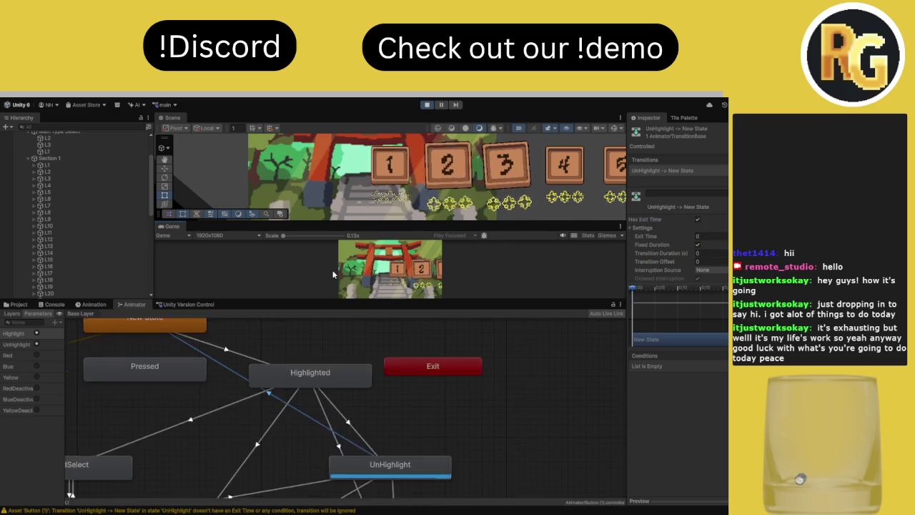
{"action": "left_click", "coordinate": [426, 104]}
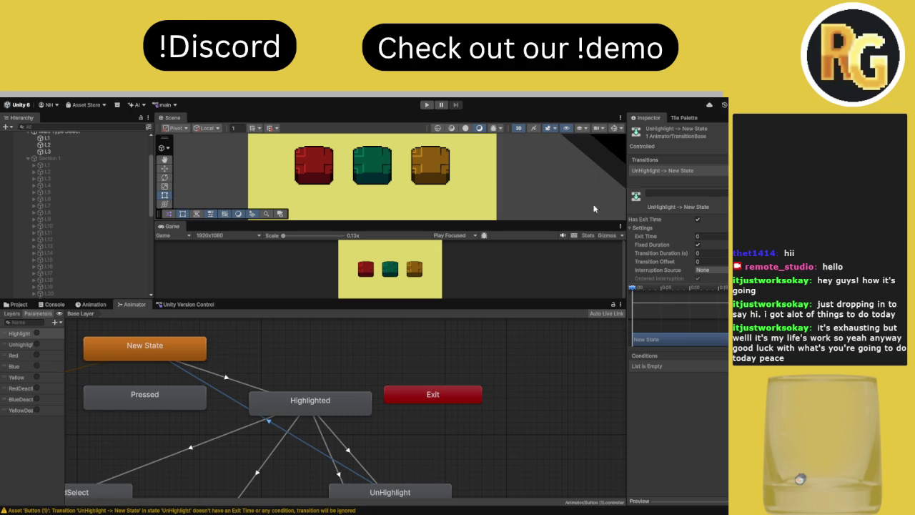
Play the game through to the level-select screen to check the buttons, then stop it
{"action": "left_click", "coordinate": [427, 104]}
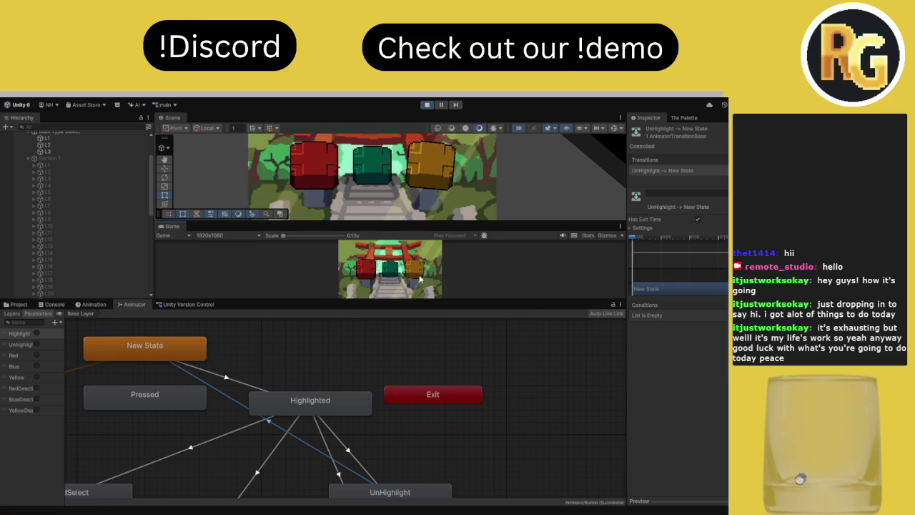
{"action": "left_click", "coordinate": [367, 276]}
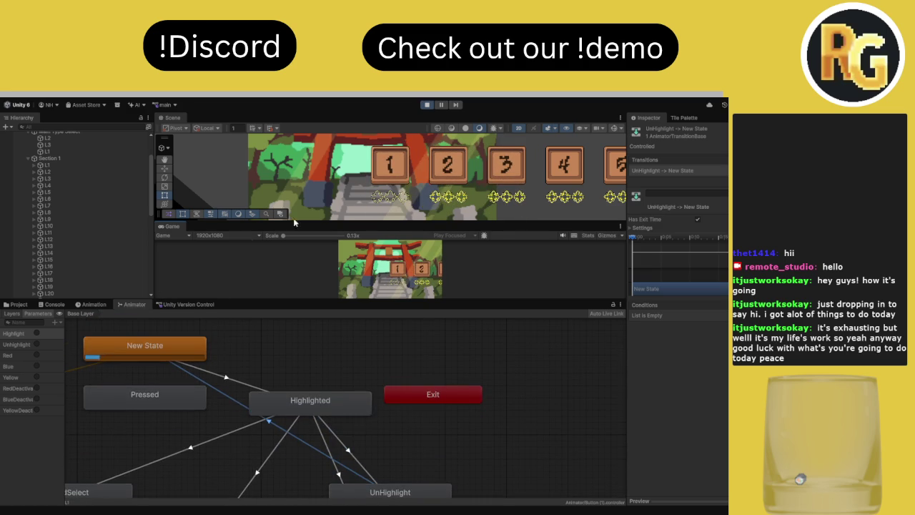
{"action": "left_click", "coordinate": [427, 105]}
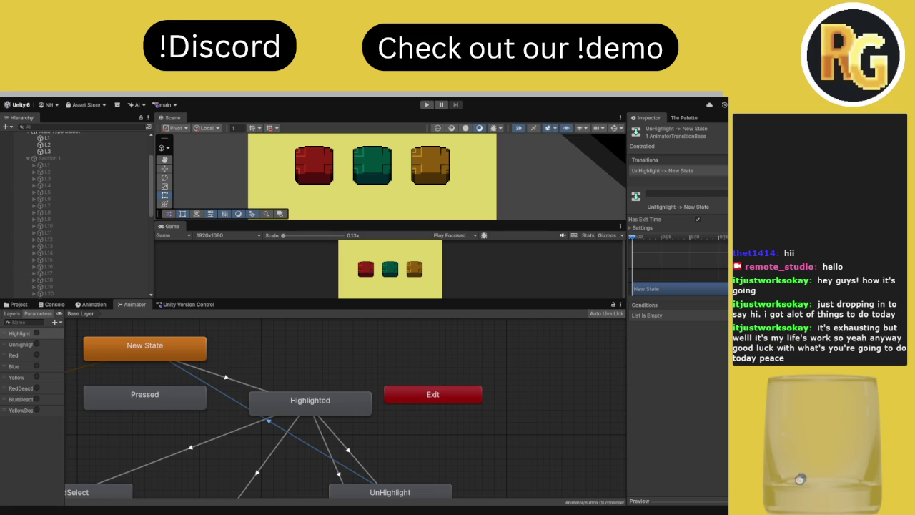
Attach a new UIHorizontalSliderScroll script to Section 1 and add 'using UnityEngine.UI;' to it
{"action": "left_click", "coordinate": [494, 365]}
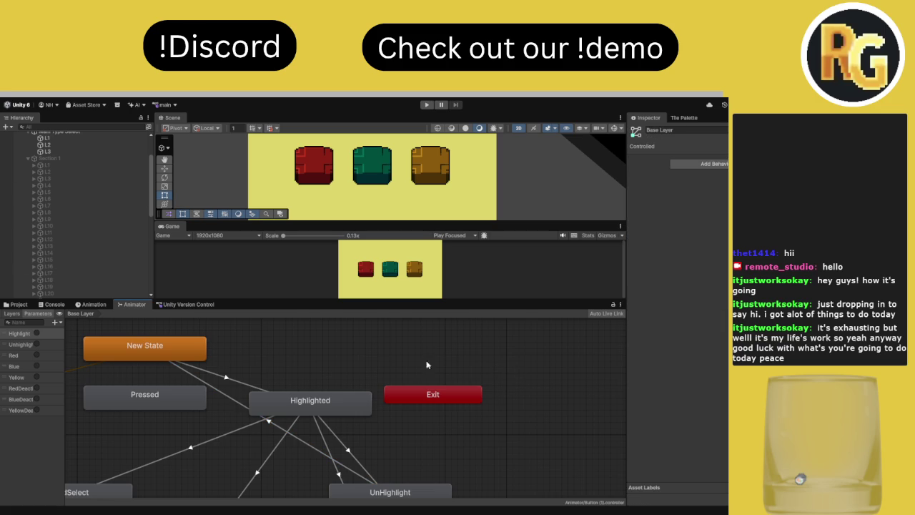
{"action": "left_click", "coordinate": [65, 163]}
{"action": "left_click", "coordinate": [69, 158]}
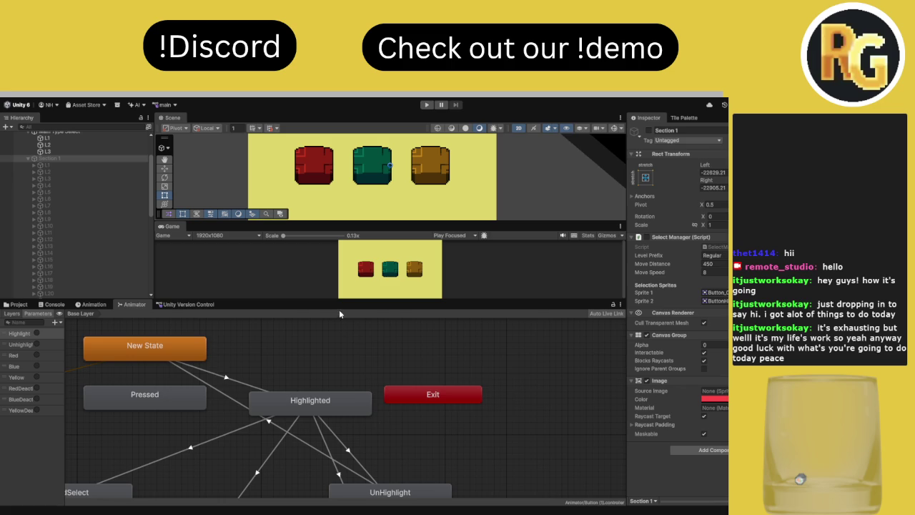
{"action": "key", "text": "Return"}
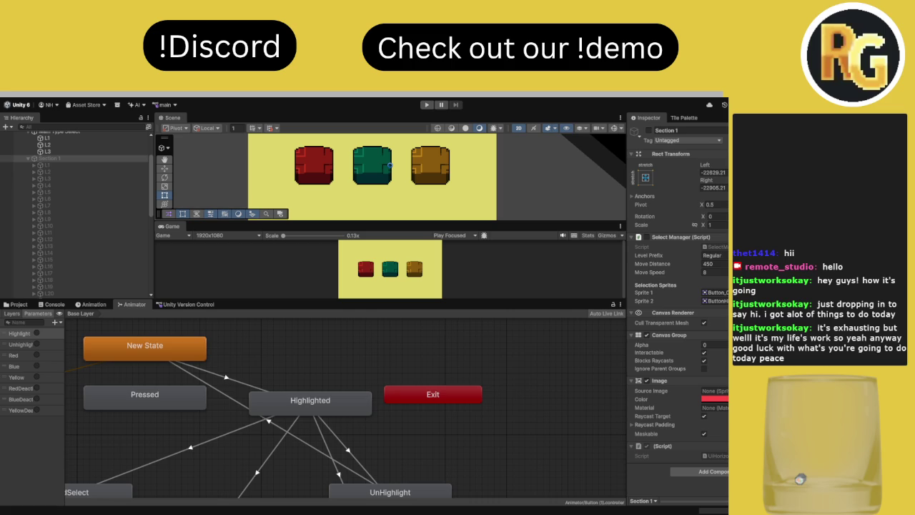
{"action": "type", "text": "usi"}
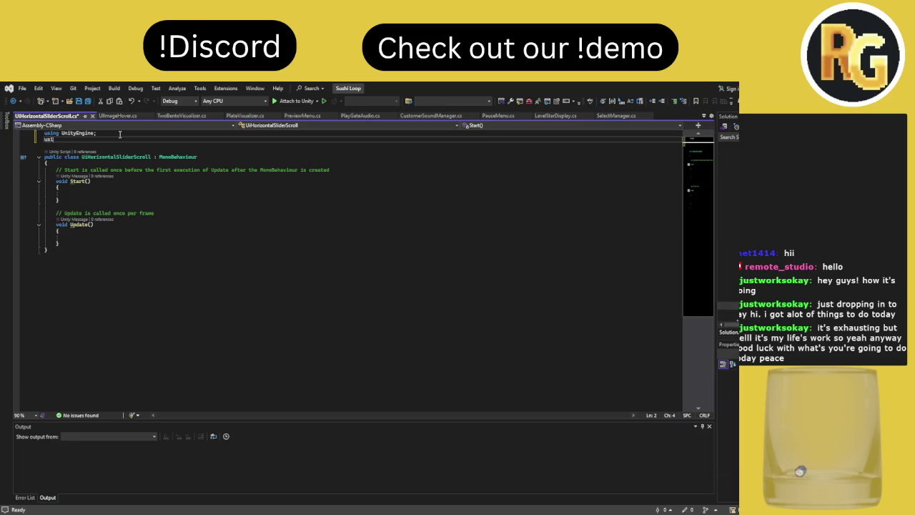
{"action": "type", "text": "ng UnityEn"}
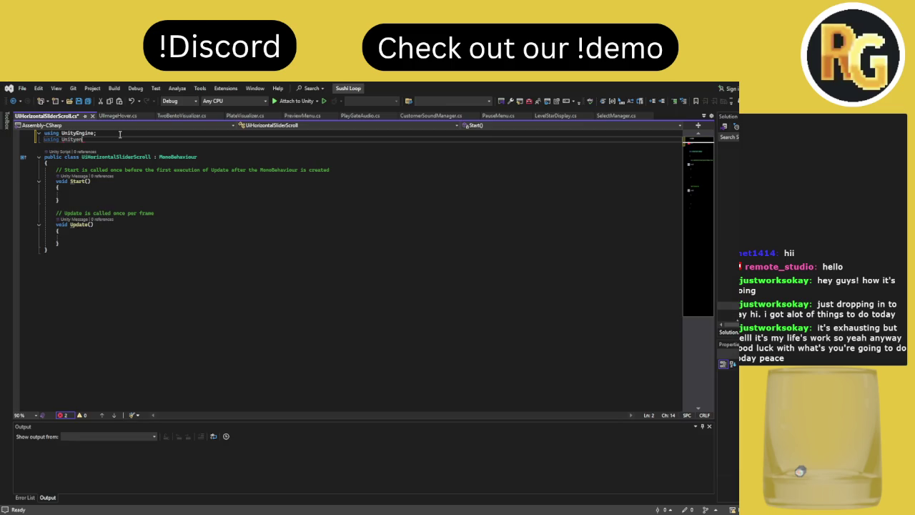
{"action": "type", "text": "gine.UI;"}
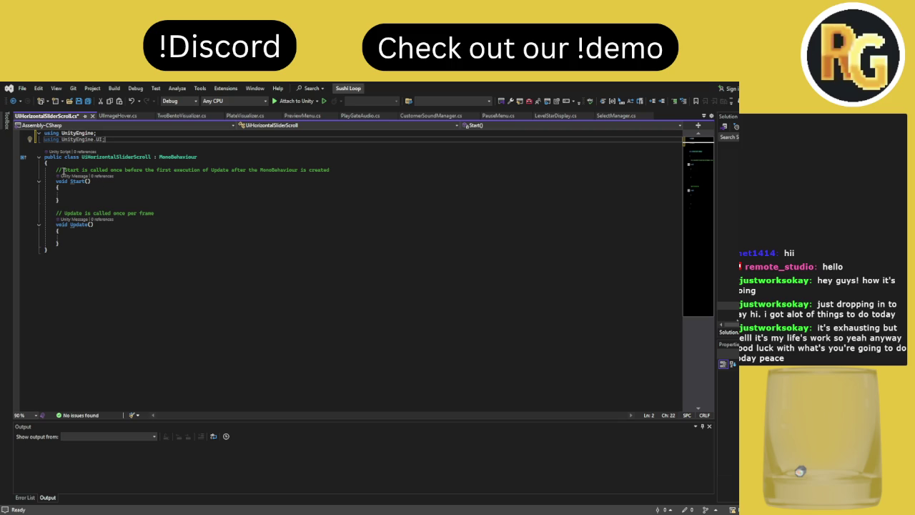
Replace the Start comment with serialized fields: Slider slider, float xLeft and float xRight
{"action": "left_click_drag", "start_coordinate": [57, 170], "coordinate": [91, 245]}
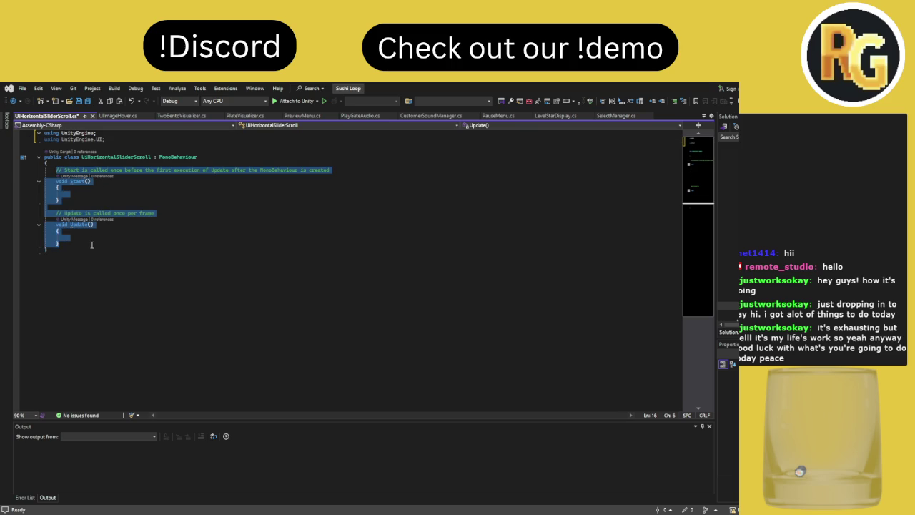
{"action": "type", "text": "{"}
{"action": "key", "text": "ctrl+z"}
{"action": "left_click_drag", "start_coordinate": [57, 169], "coordinate": [346, 171]}
{"action": "type", "text": "SerializeField]private slider"}
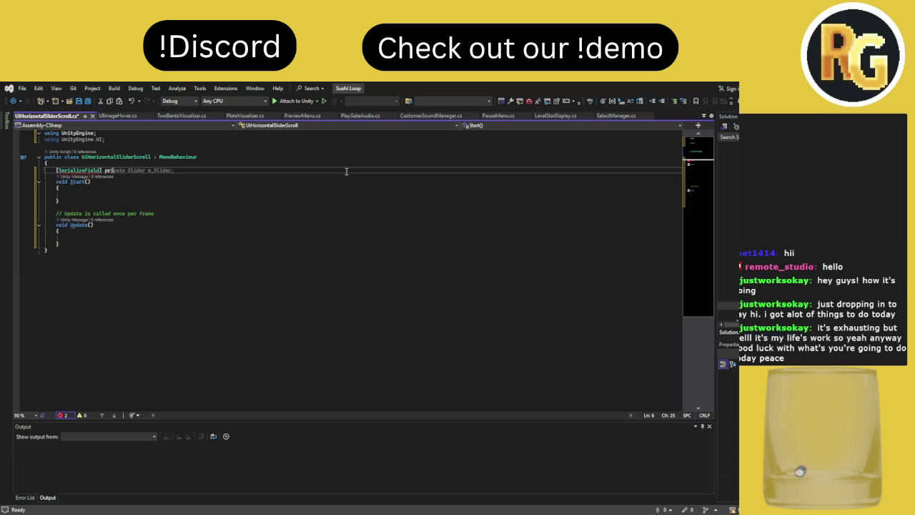
{"action": "type", "text": " slider;"}
{"action": "key", "text": "Return"}
{"action": "type", "text": "[SerializeField] private Slider"}
{"action": "key", "text": "BackSpace"}
{"action": "key", "text": "BackSpace"}
{"action": "key", "text": "BackSpace"}
{"action": "type", "text": "float xLeft;"}
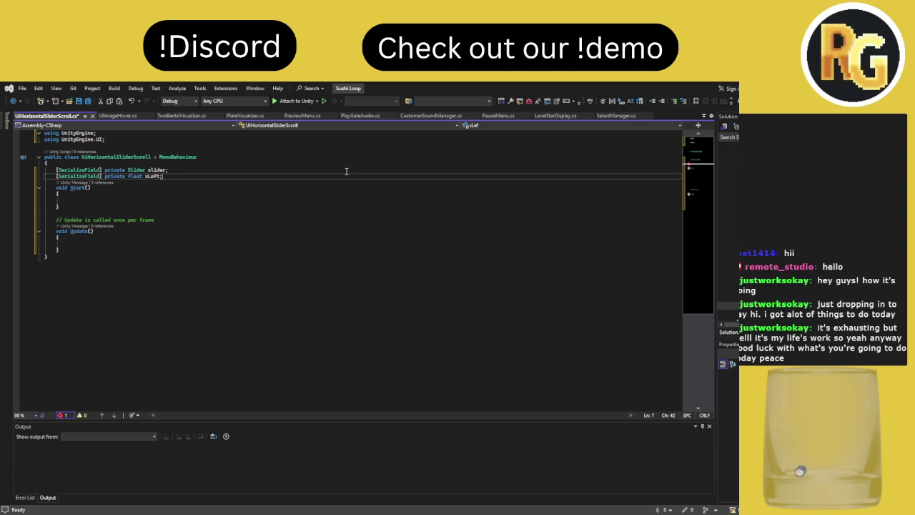
{"action": "key", "text": "Return"}
{"action": "key", "text": "Tab"}
{"action": "key", "text": "BackSpace"}
{"action": "key", "text": "BackSpace"}
{"action": "key", "text": "BackSpace"}
{"action": "type", "text": "xRight;"}
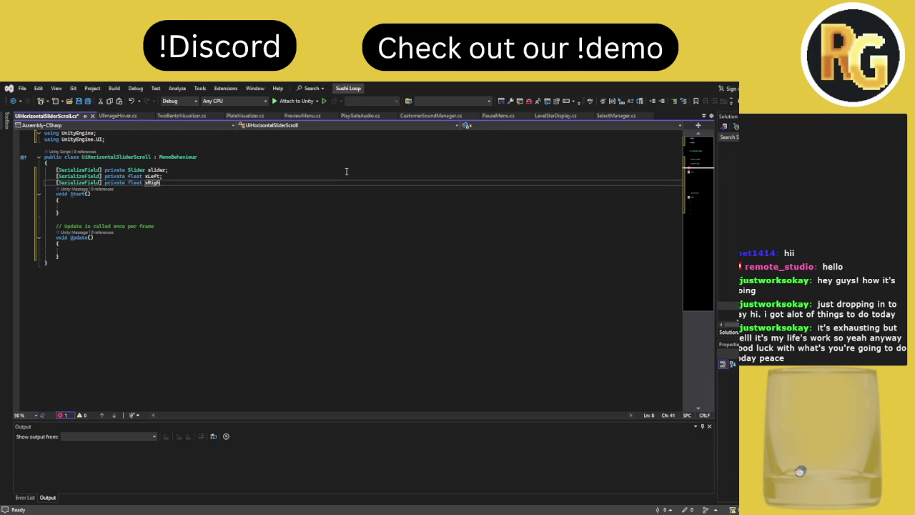
Add the fields public float moveSpeed = 8f and private Vector3 _targetPos
{"action": "key", "text": "Return"}
{"action": "key", "text": "Return"}
{"action": "type", "text": "public float mov"}
{"action": "type", "text": "eSpeed = 0"}
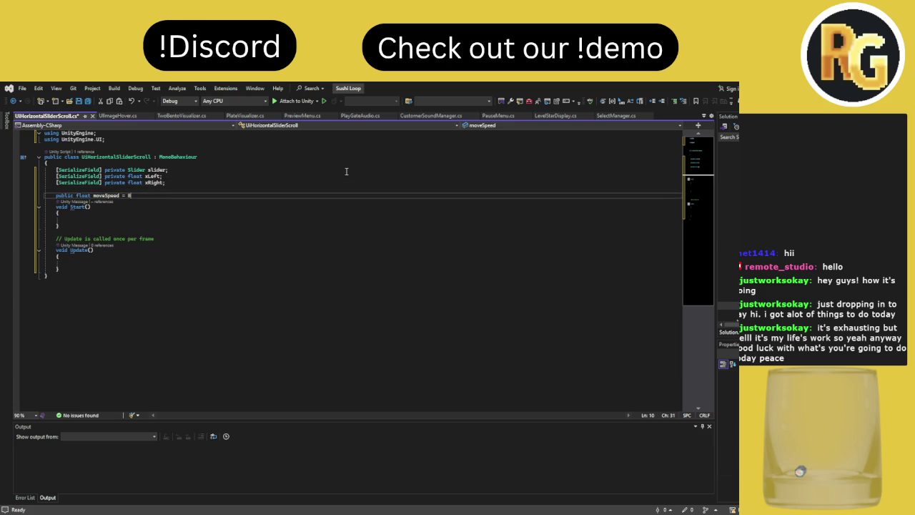
{"action": "type", "text": ";"}
{"action": "key", "text": "Return"}
{"action": "key", "text": "Return"}
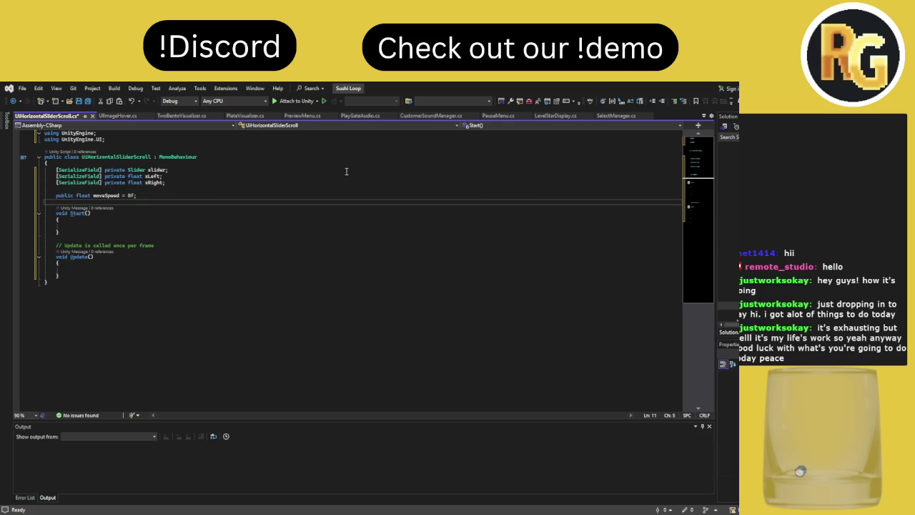
{"action": "type", "text": "private vec"}
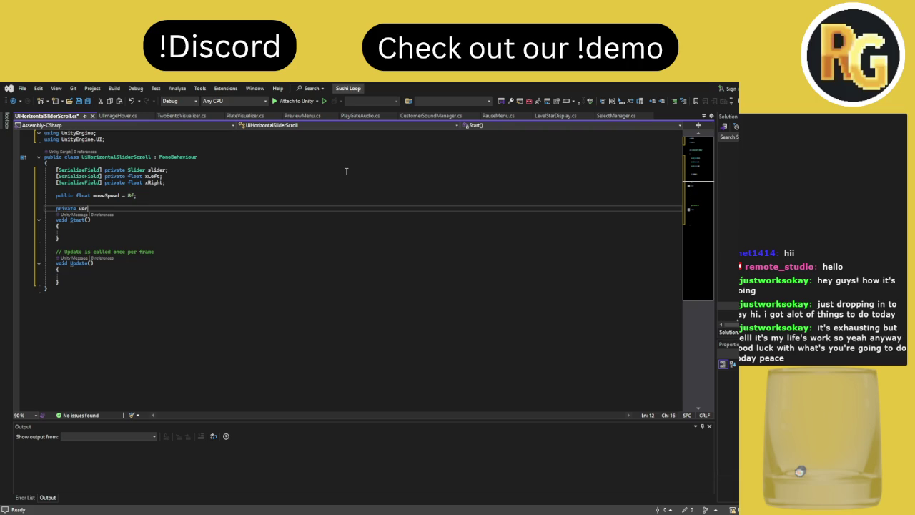
{"action": "type", "text": "tor3 _targ"}
{"action": "type", "text": "et "}
{"action": "type", "text": "Pos;"}
{"action": "key", "text": "Return"}
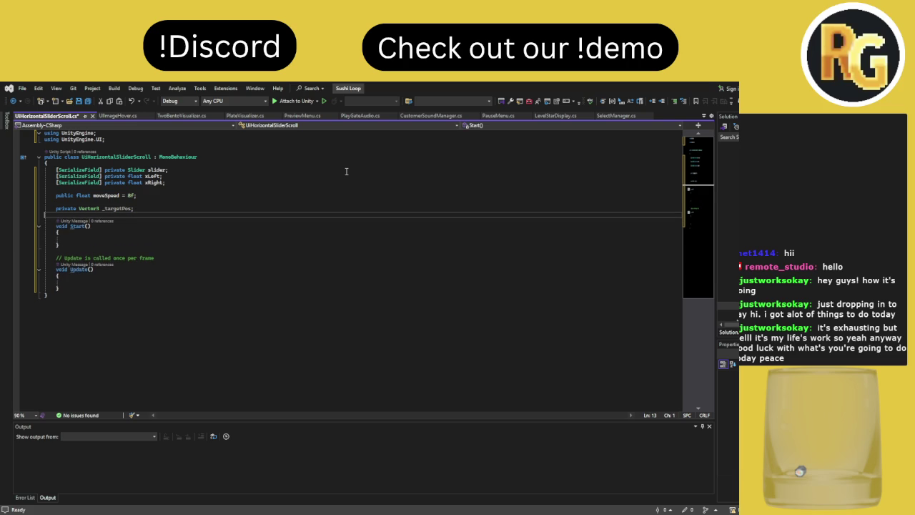
{"action": "left_click", "coordinate": [145, 237]}
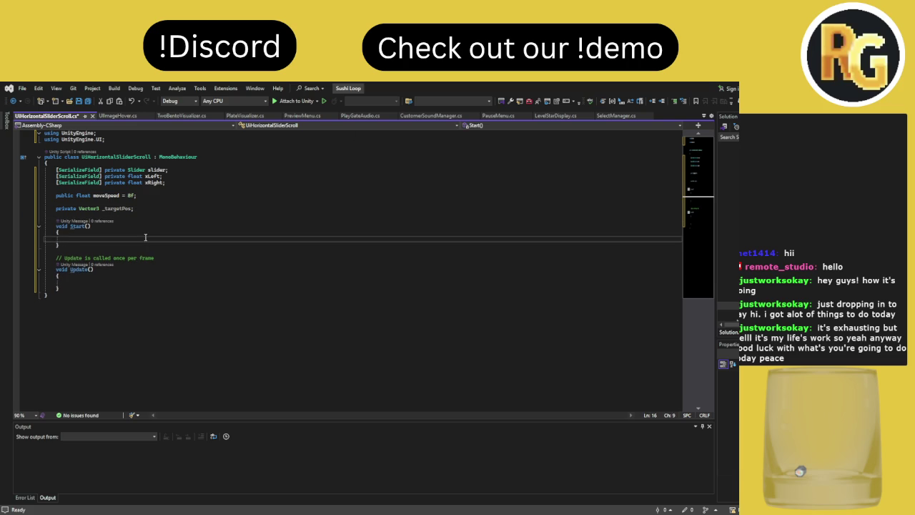
In Start, store transform.position in _targetPos and add OnSliderChanged as the slider's onValueChanged listener
{"action": "type", "text": "_targetPos = transform.position;"}
{"action": "key", "text": "Return"}
{"action": "type", "text": "TemperatureSliderUIDrawer."}
{"action": "key", "text": "BackSpace"}
{"action": "key", "text": "BackSpace"}
{"action": "key", "text": "BackSpace"}
{"action": "type", "text": "sli"}
{"action": "type", "text": "a"}
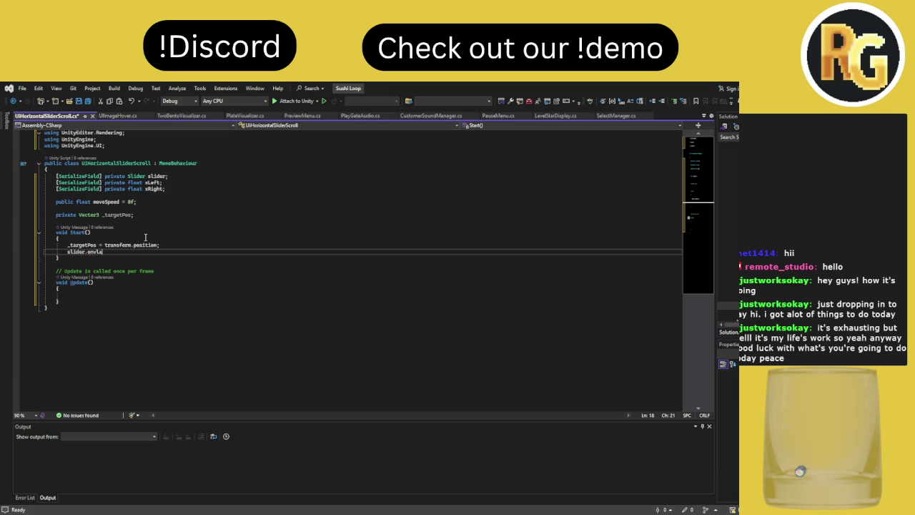
{"action": "key", "text": "Tab"}
{"action": "type", "text": "AddListener(e"}
{"action": "type", "text": "n"}
{"action": "key", "text": "BackSpace"}
{"action": "key", "text": "BackSpace"}
{"action": "type", "text": "OnSliderChanged);"}
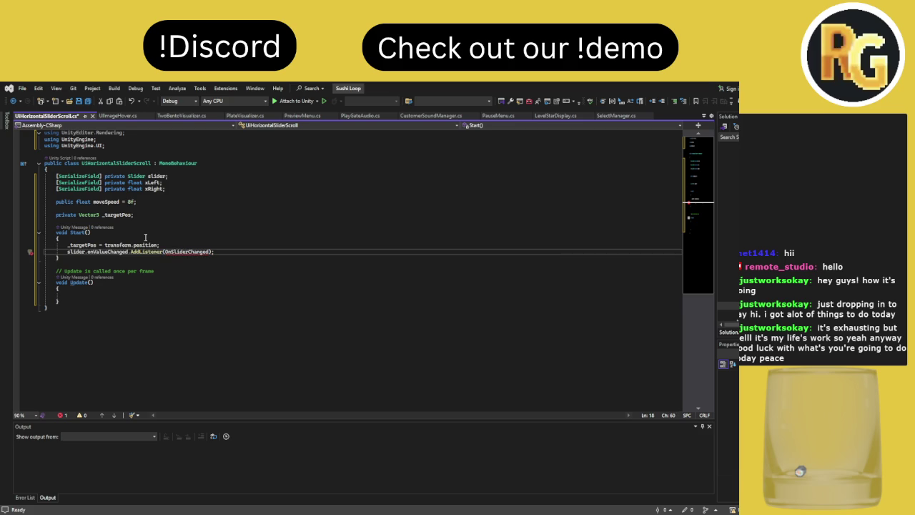
Make Update lerp transform.position toward _targetPos by Time.deltaTime * moveSpeed, then begin a private slider-changed method
{"action": "left_click", "coordinate": [91, 296]}
{"action": "type", "text": "transform."}
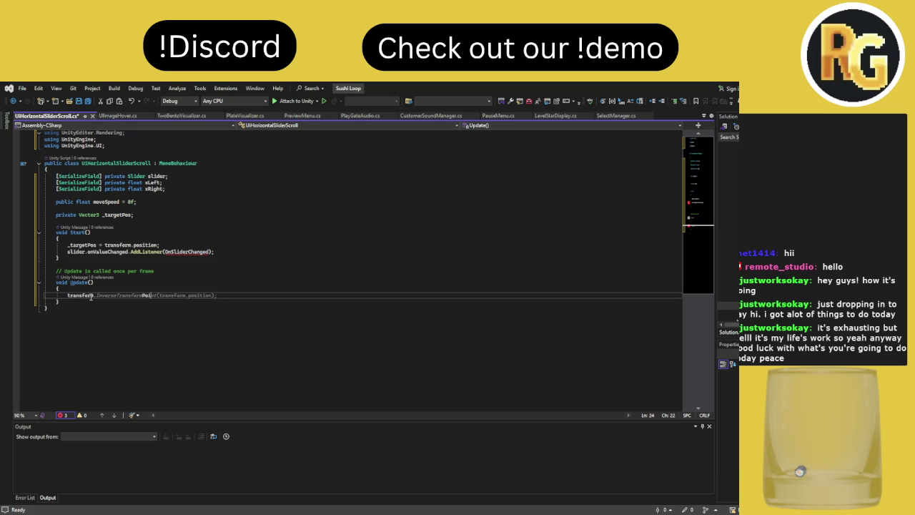
{"action": "type", "text": "position = Vector3"}
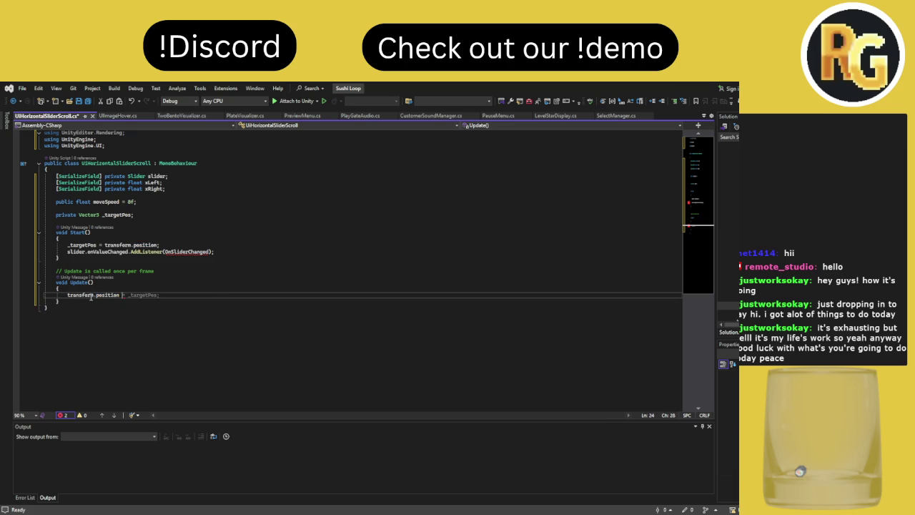
{"action": "type", "text": ".lerp"}
{"action": "type", "text": "(transform."}
{"action": "type", "text": "position,"}
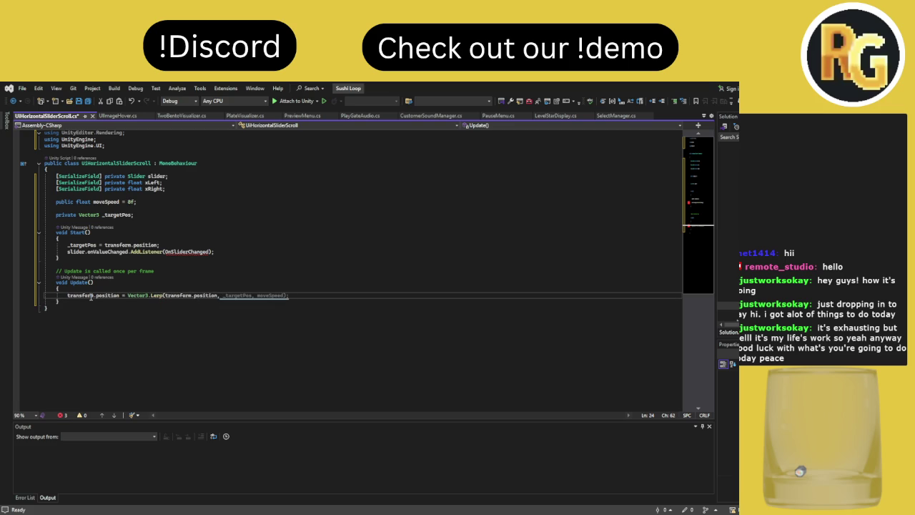
{"action": "type", "text": " _targetPos, "}
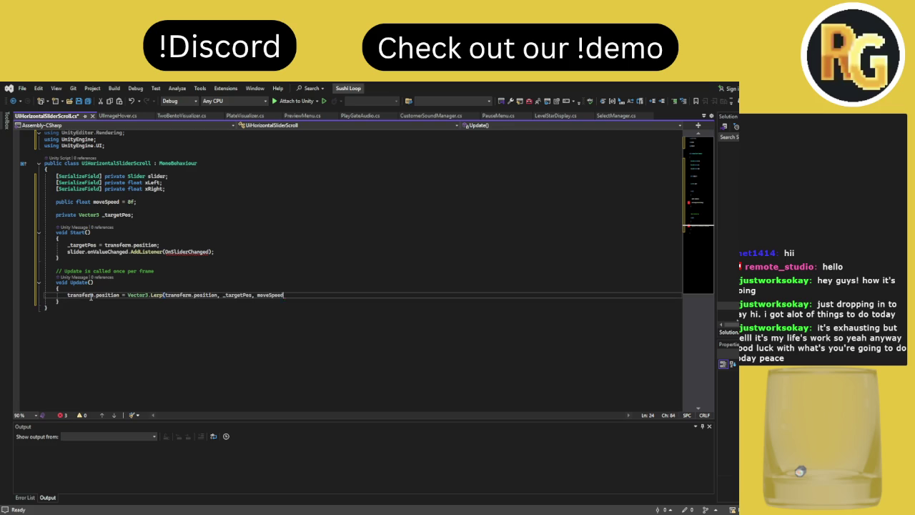
{"action": "type", "text": "Time.deltaTime"}
{"action": "type", "text": "*moveSpeed"}
{"action": "type", "text": ");"}
{"action": "left_click", "coordinate": [67, 295]}
{"action": "key", "text": "Up"}
{"action": "left_click", "coordinate": [162, 301]}
{"action": "left_click", "coordinate": [353, 296]}
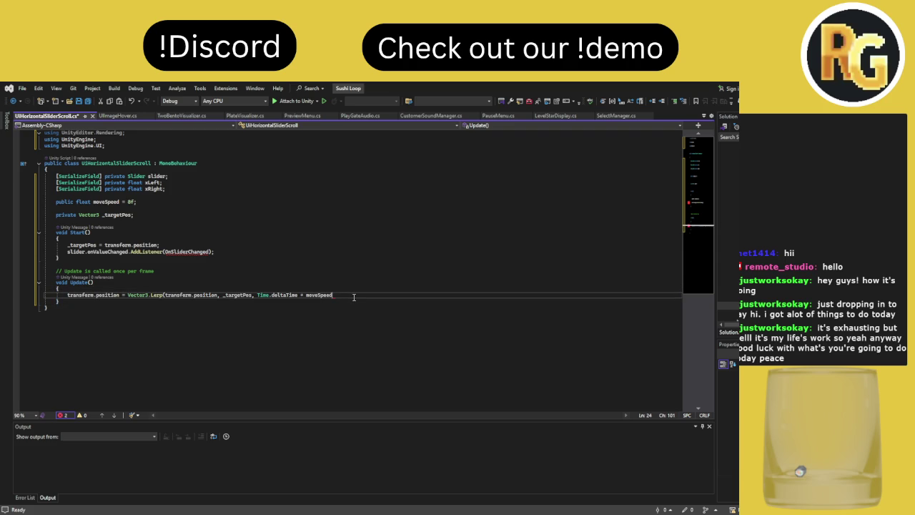
{"action": "type", "text": ");"}
{"action": "left_click", "coordinate": [325, 301]}
{"action": "key", "text": "Return"}
{"action": "key", "text": "Return"}
{"action": "type", "text": "private"}
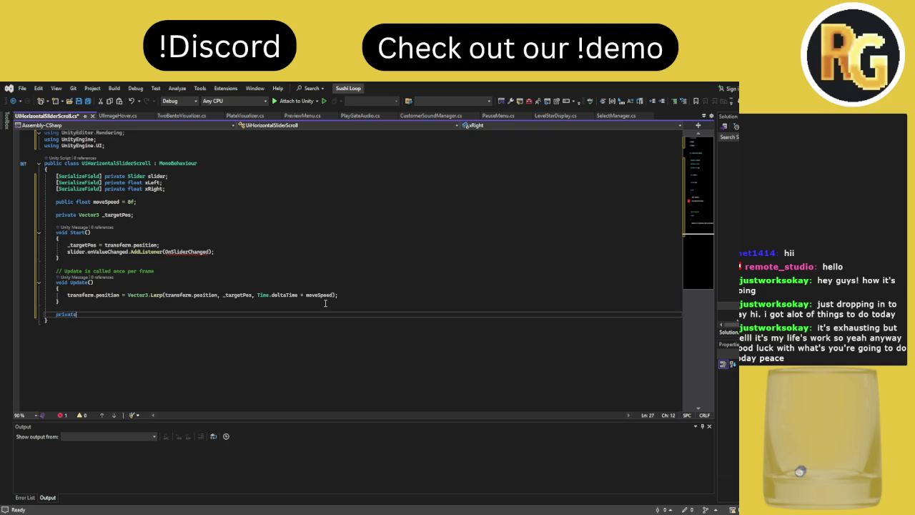
{"action": "type", "text": " voidSliderC"}
{"action": "type", "text": "hanged(float"}
{"action": "type", "text": " value)"}
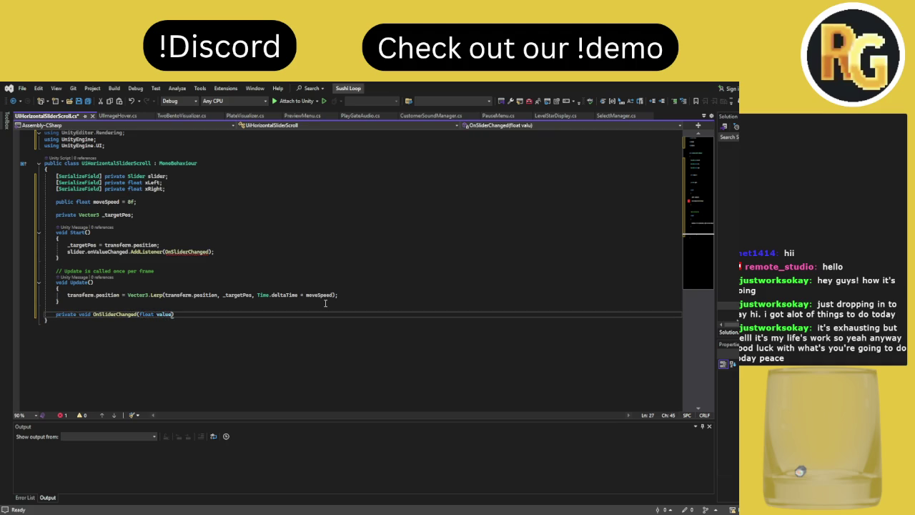
{"action": "type", "text": "{"}
Set _targetPos to (Mathf.Lerp(xLeft, xRight, value), transform.position.y, transform.position.z) inside OnSliderChanged
{"action": "key", "text": "Return"}
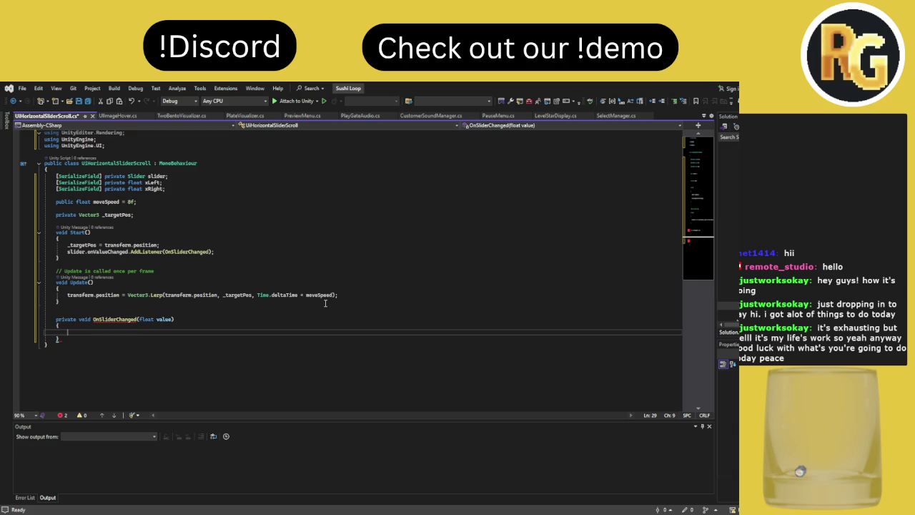
{"action": "type", "text": "float ta"}
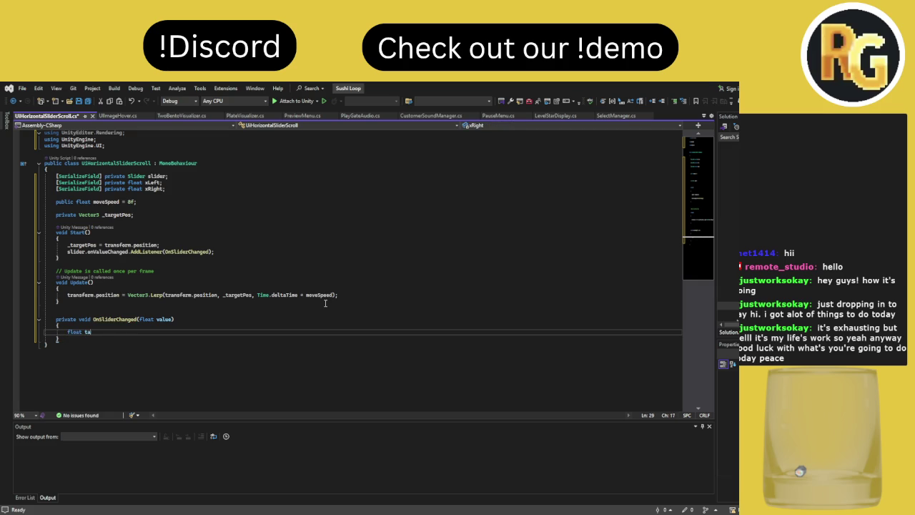
{"action": "type", "text": "rgetX = Mathf.L"}
{"action": "type", "text": "erp"}
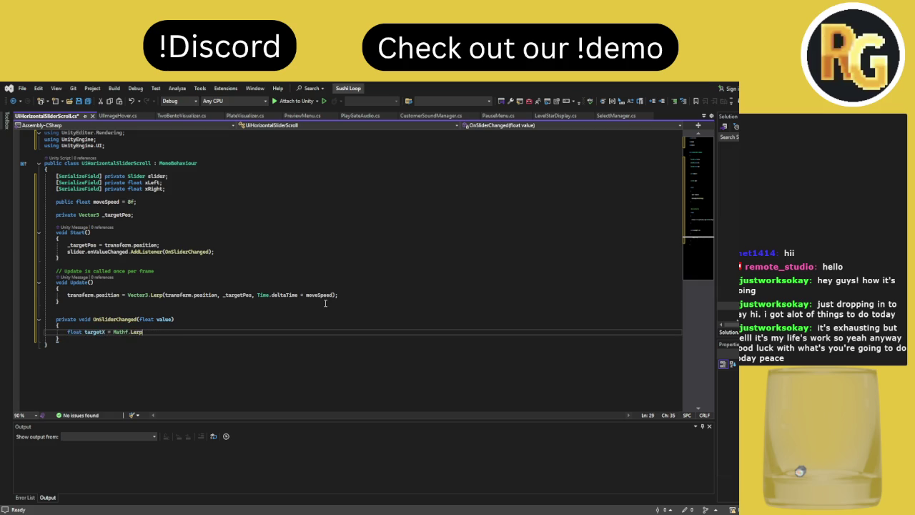
{"action": "type", "text": "(xLeft"}
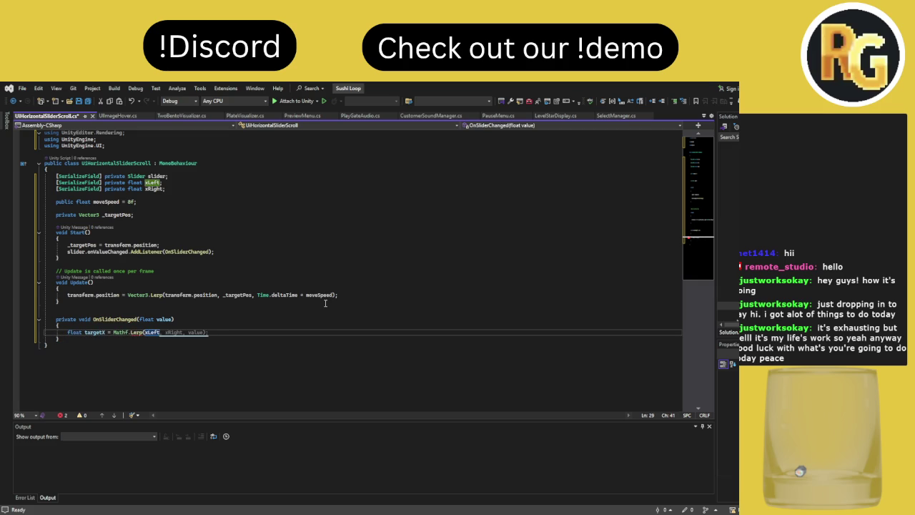
{"action": "type", "text": ", xRight,"}
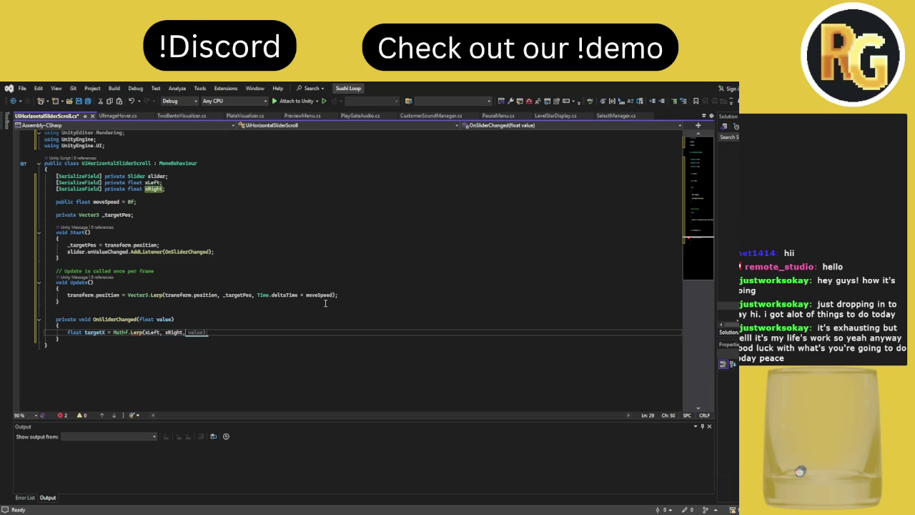
{"action": "type", "text": " value);"}
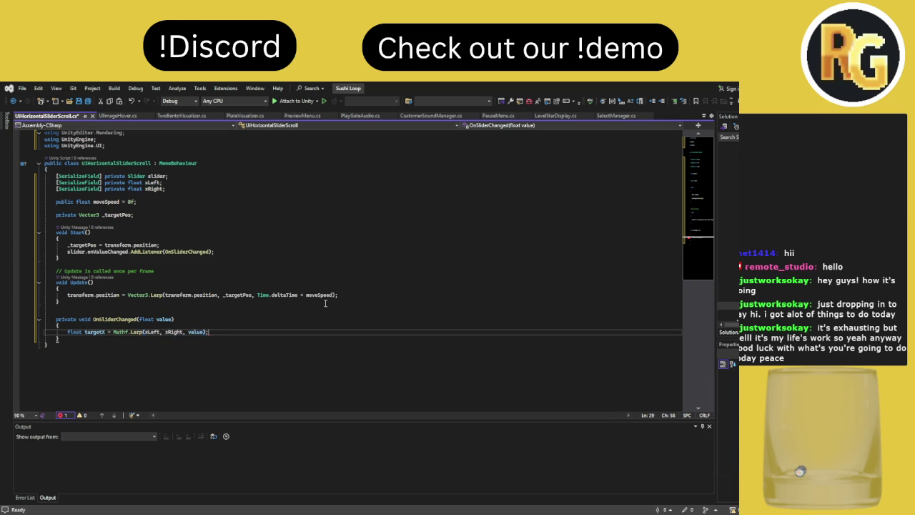
{"action": "key", "text": "Return"}
{"action": "type", "text": "_t"}
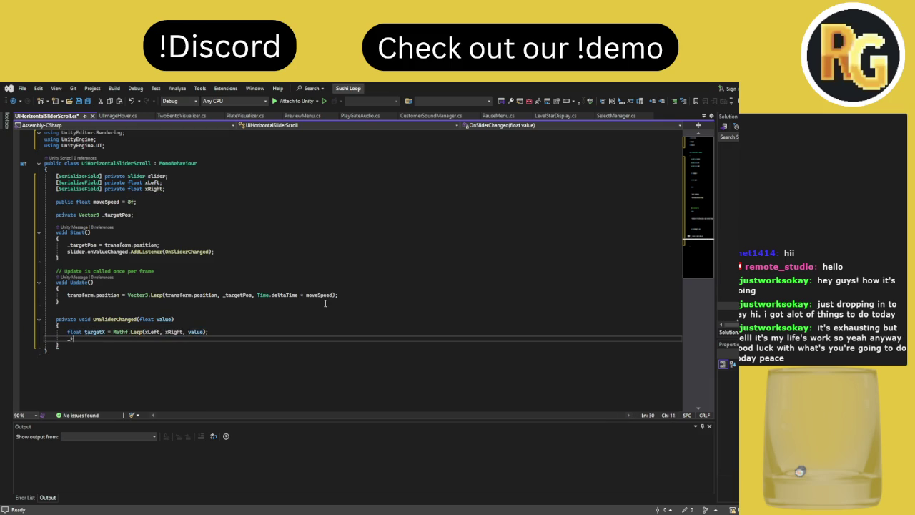
{"action": "type", "text": "argetPos = new Vect"}
{"action": "type", "text": "or3"}
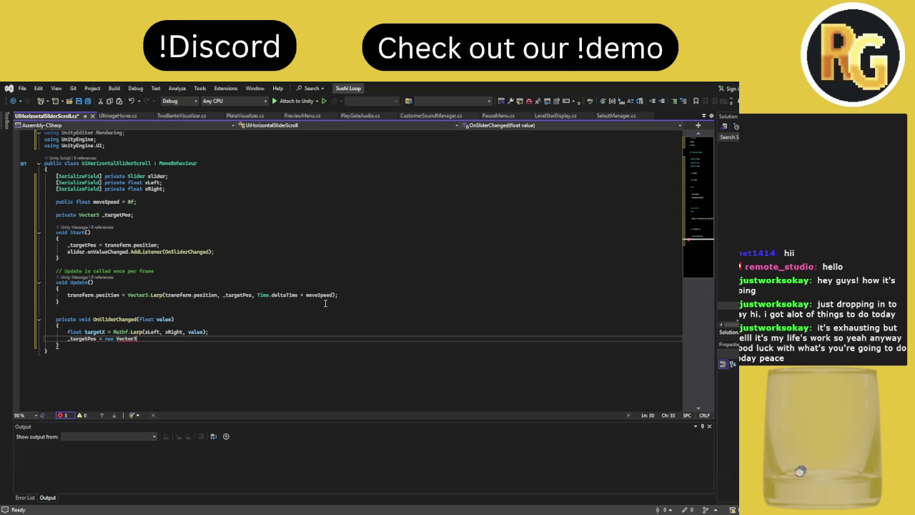
{"action": "type", "text": "(targetX, transform.position"}
{"action": "key", "text": "BackSpace"}
{"action": "key", "text": "BackSpace"}
{"action": "type", "text": "on"}
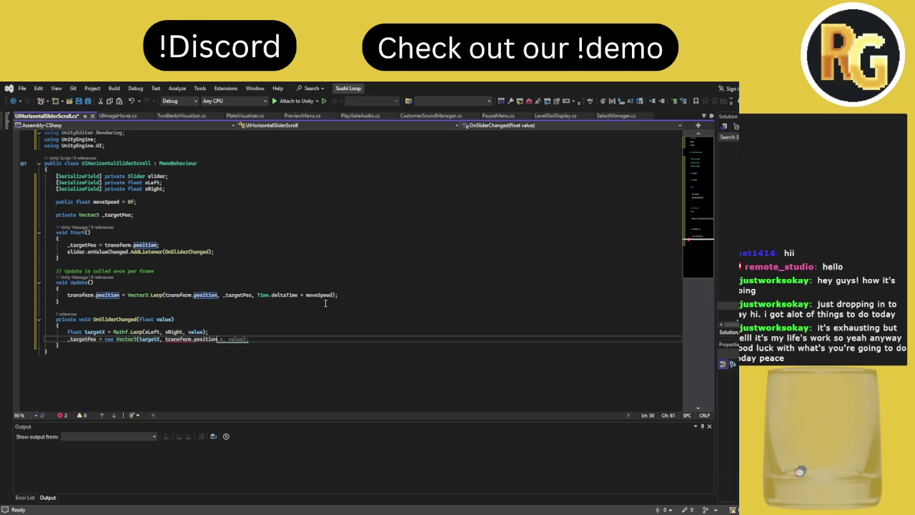
{"action": "type", "text": ".y, transform.position.z);"}
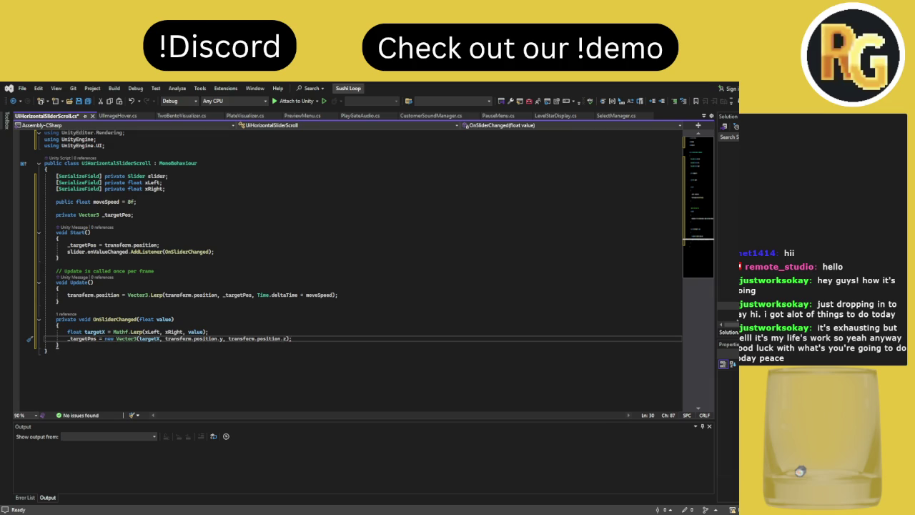
{"action": "left_click", "coordinate": [84, 344]}
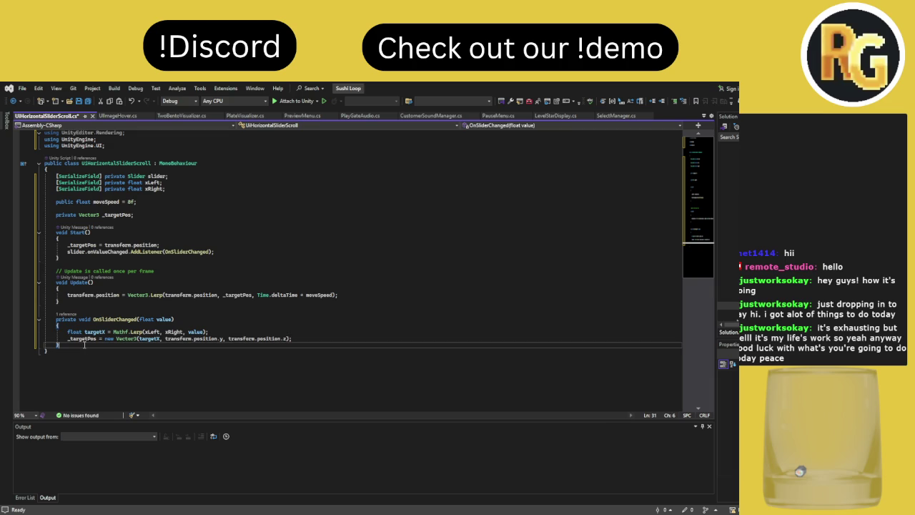
Add OnDestroy calling slider.onValueChanged.RemoveListener(OnSliderChanged) when slider != null, and save the script
{"action": "key", "text": "Return"}
{"action": "key", "text": "Return"}
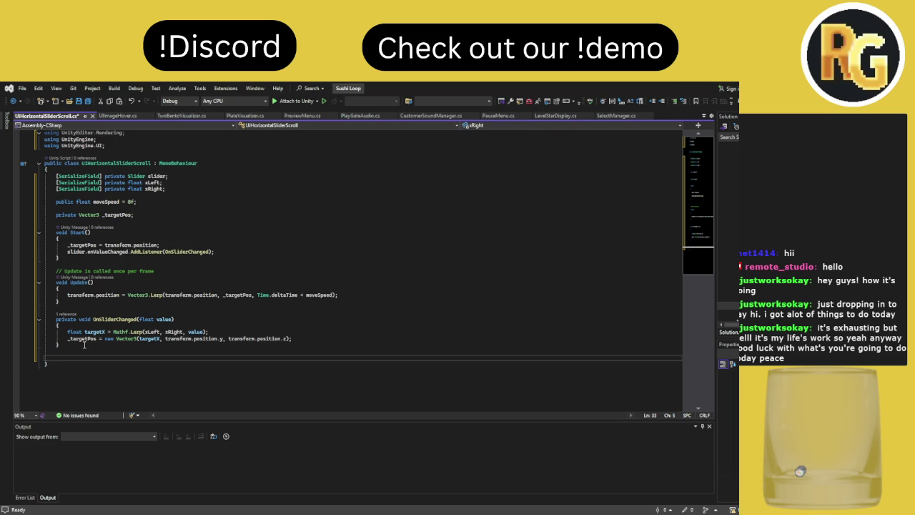
{"action": "type", "text": "void ondestr"}
{"action": "key", "text": "Tab"}
{"action": "type", "text": "()"}
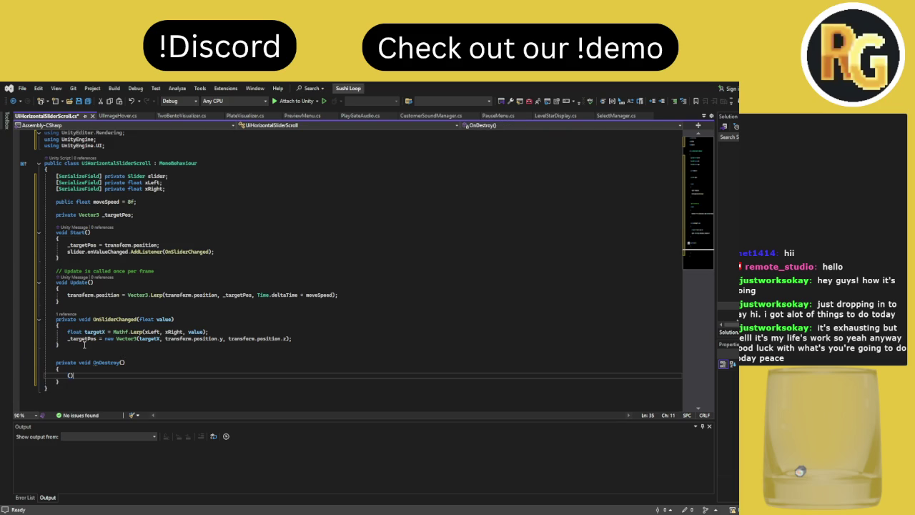
{"action": "key", "text": "BackSpace"}
{"action": "key", "text": "BackSpace"}
{"action": "type", "text": "if("}
{"action": "type", "text": "slider !"}
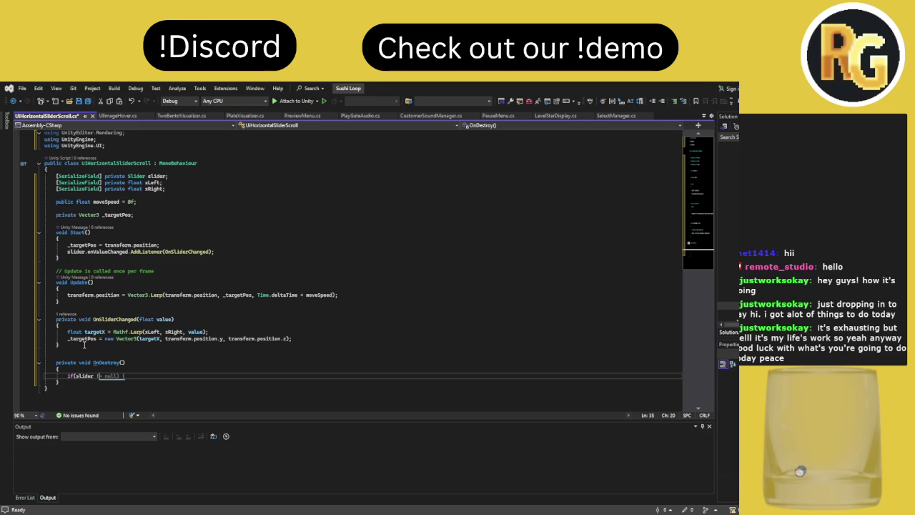
{"action": "type", "text": "= null"}
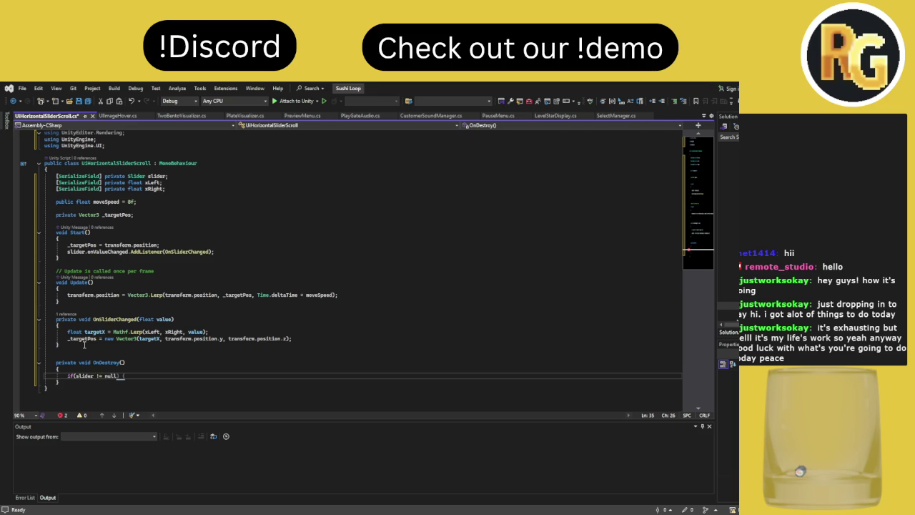
{"action": "type", "text": ")"}
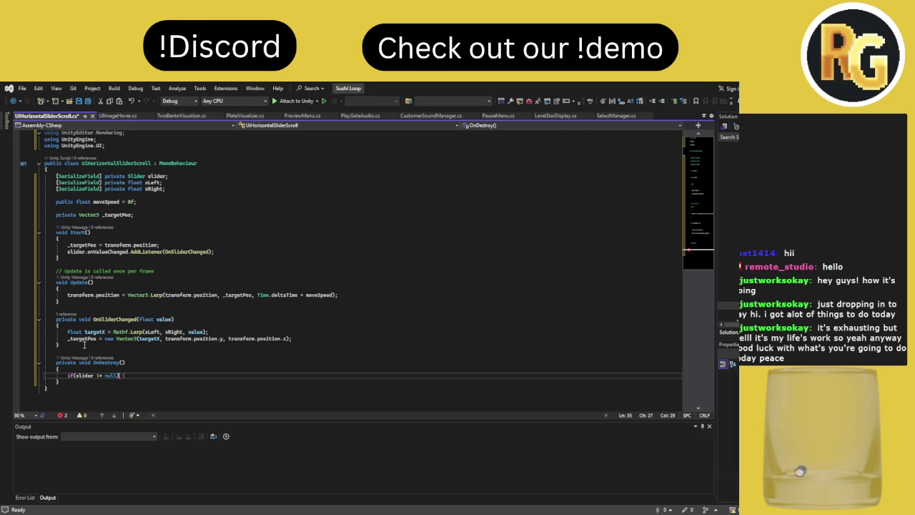
{"action": "type", "text": " {"}
{"action": "key", "text": "BackSpace"}
{"action": "type", "text": "slider.onValueChanged.removeListener(on"}
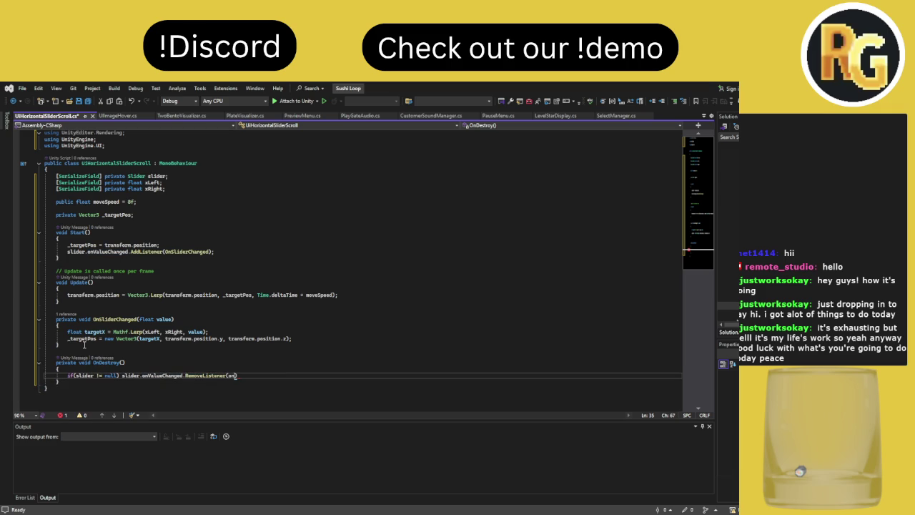
{"action": "type", "text": "slider"}
{"action": "key", "text": "BackSpace"}
{"action": "key", "text": "BackSpace"}
{"action": "key", "text": "BackSpace"}
{"action": "type", "text": "OnSliderChanged);"}
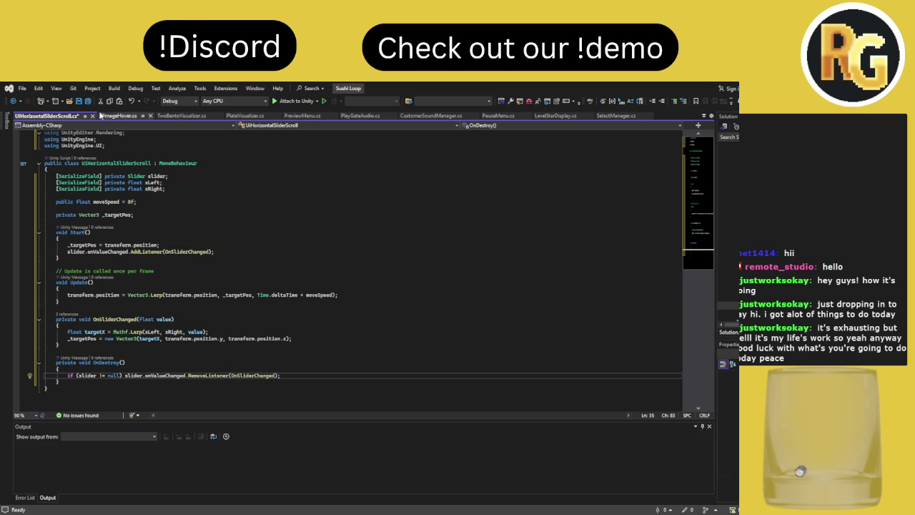
{"action": "left_click", "coordinate": [87, 101]}
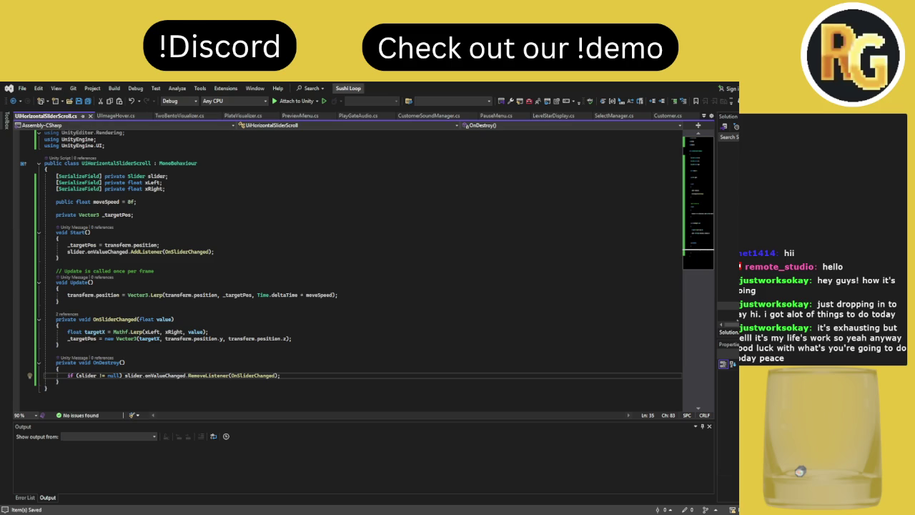
{"action": "key", "text": "alt+Tab"}
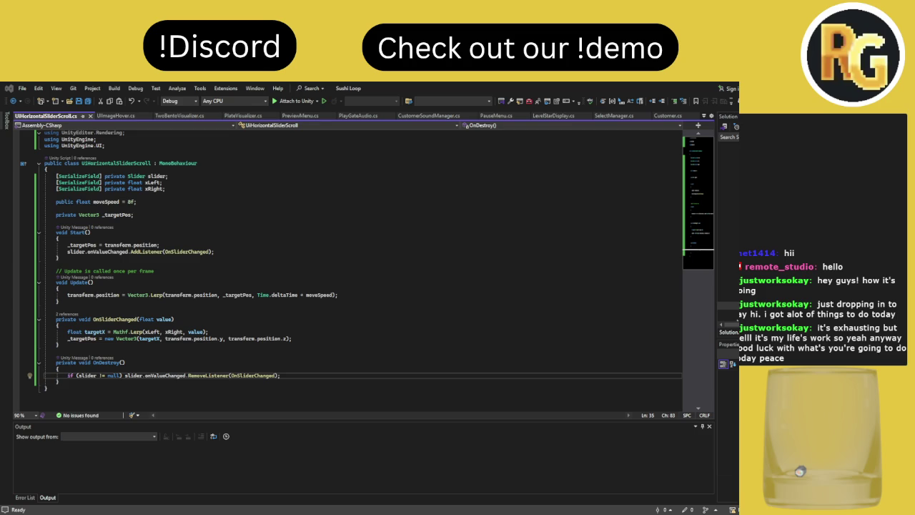
{"action": "key", "text": "alt+Tab"}
{"action": "key", "text": "alt+Tab"}
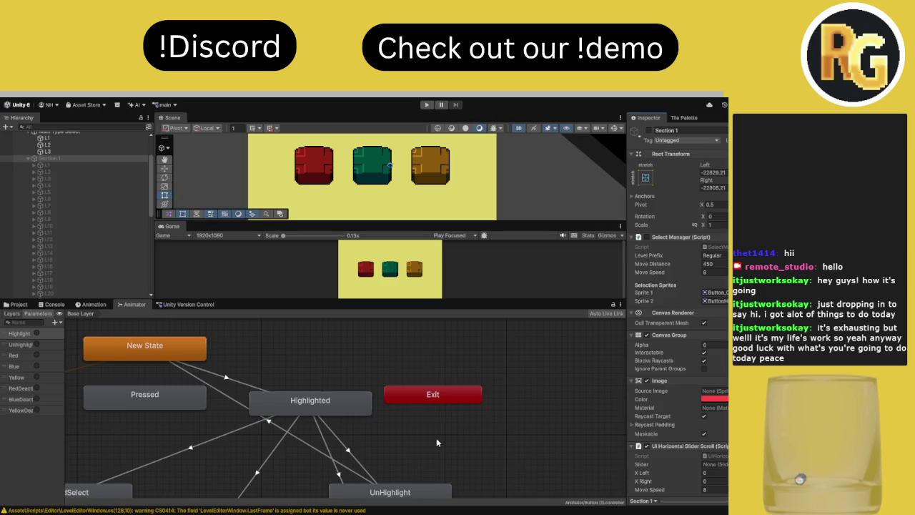
Select Section 1 and untick its active checkbox, disabling its level objects
{"action": "left_click", "coordinate": [61, 158]}
{"action": "scroll", "coordinate": [704, 455], "scroll_direction": "down", "scroll_amount": 1}
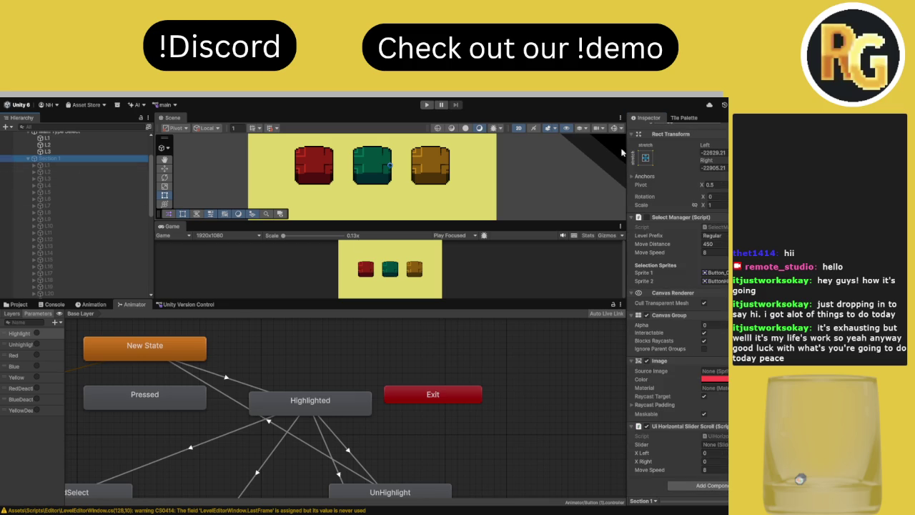
{"action": "scroll", "coordinate": [665, 178], "scroll_direction": "up", "scroll_amount": 1}
{"action": "left_click", "coordinate": [648, 130]}
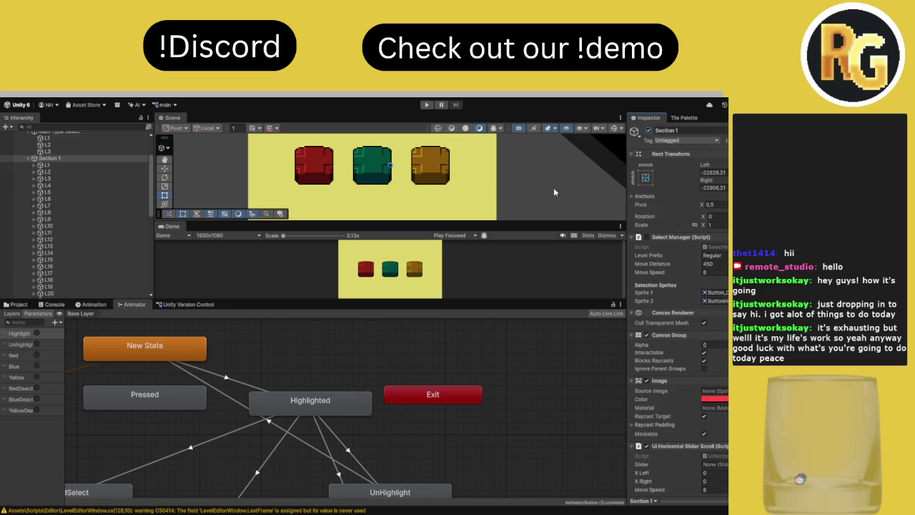
{"action": "scroll", "coordinate": [551, 182], "scroll_direction": "down", "scroll_amount": 8}
{"action": "scroll", "coordinate": [532, 172], "scroll_direction": "down", "scroll_amount": 3}
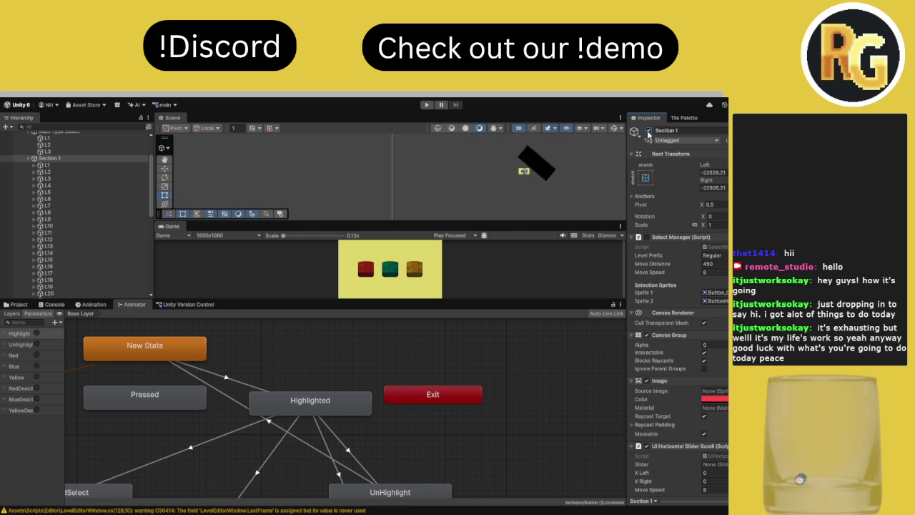
{"action": "left_click", "coordinate": [649, 131]}
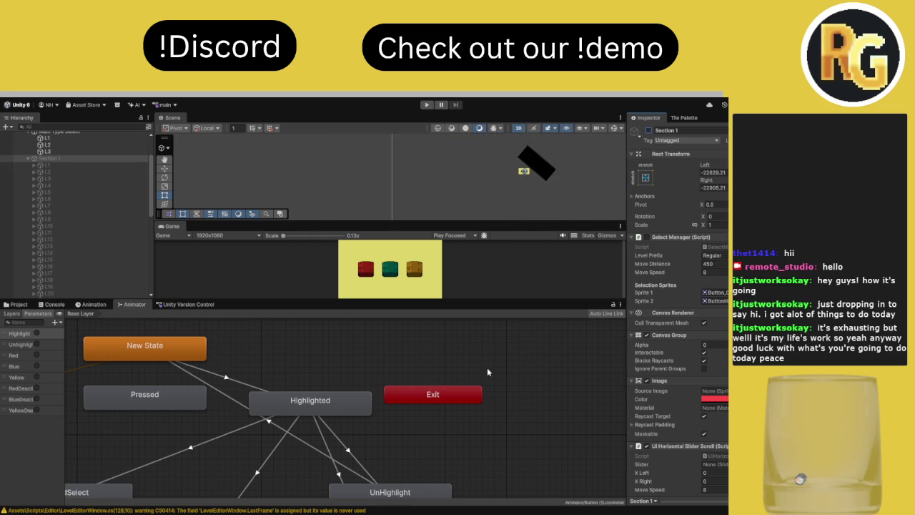
{"action": "scroll", "coordinate": [78, 215], "scroll_direction": "up", "scroll_amount": 3}
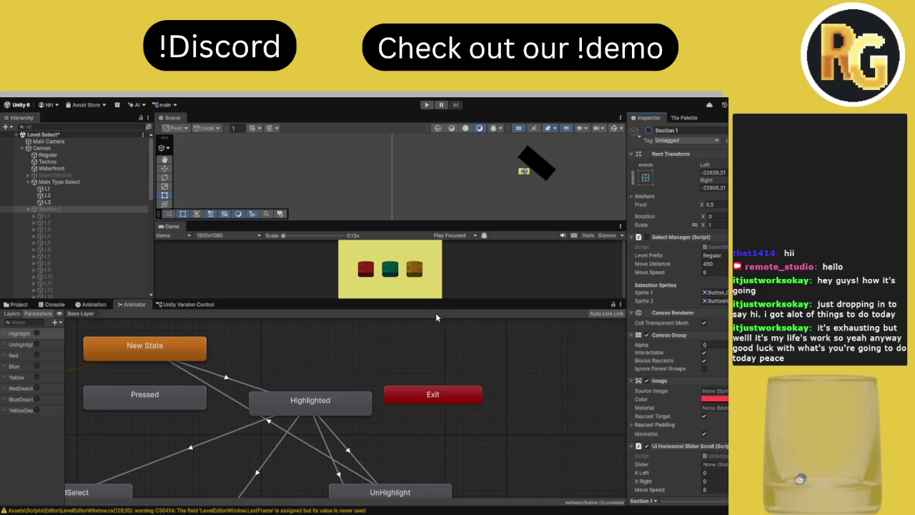
Select Section 1 and enter Play mode to test the level-select screen
{"action": "left_click", "coordinate": [71, 212]}
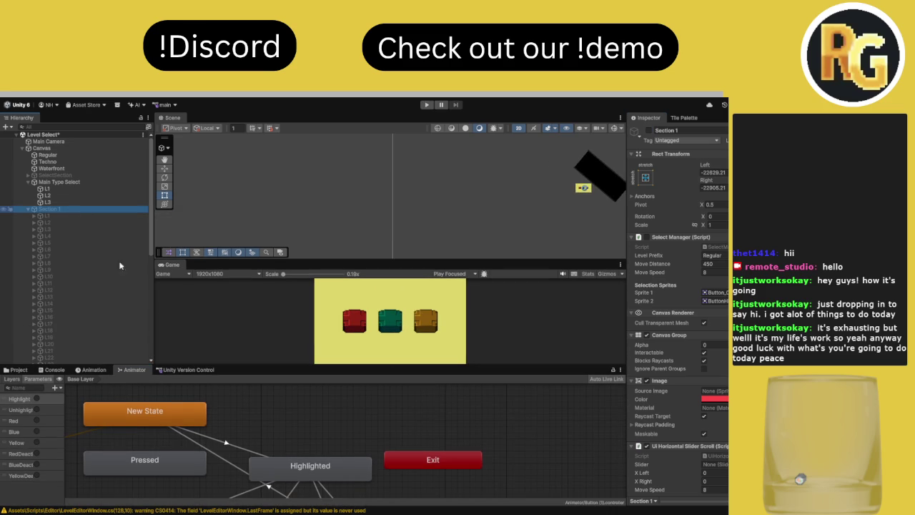
{"action": "left_click", "coordinate": [426, 104]}
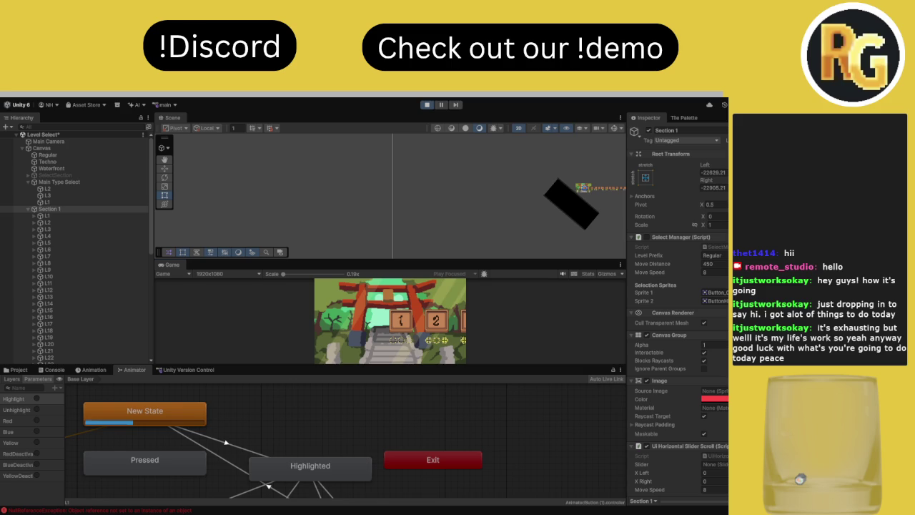
Clear the Console's error messages and stop Play mode
{"action": "left_click", "coordinate": [51, 369]}
{"action": "left_click", "coordinate": [8, 379]}
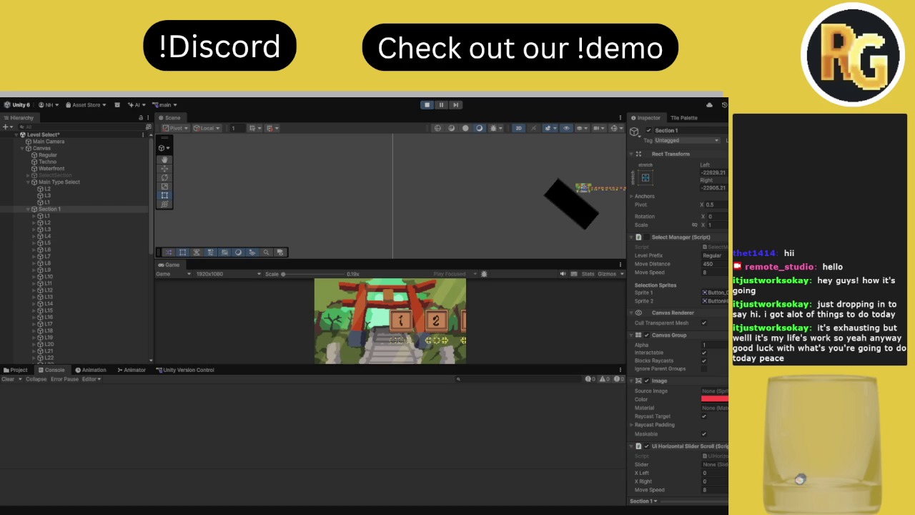
{"action": "left_click", "coordinate": [427, 105]}
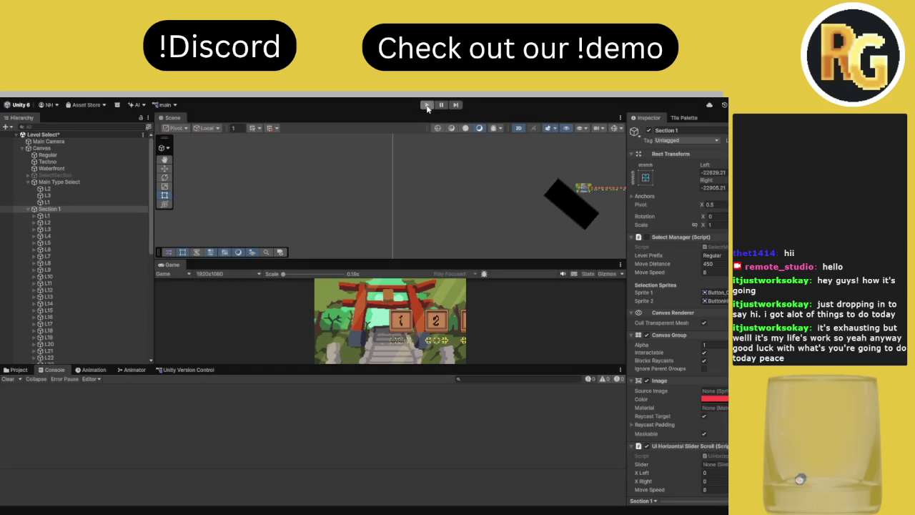
Re-enable Section 1 and inspect level objects L1 through L5
{"action": "left_click", "coordinate": [648, 130]}
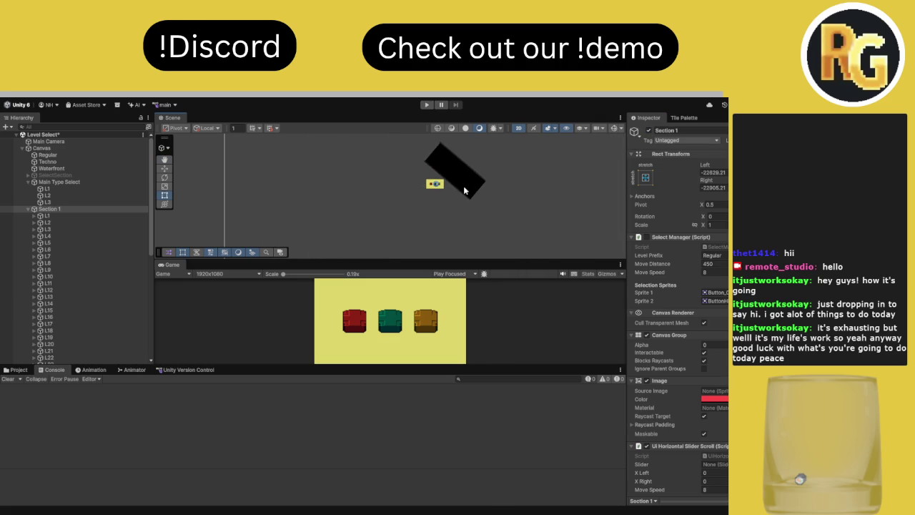
{"action": "left_click", "coordinate": [89, 216]}
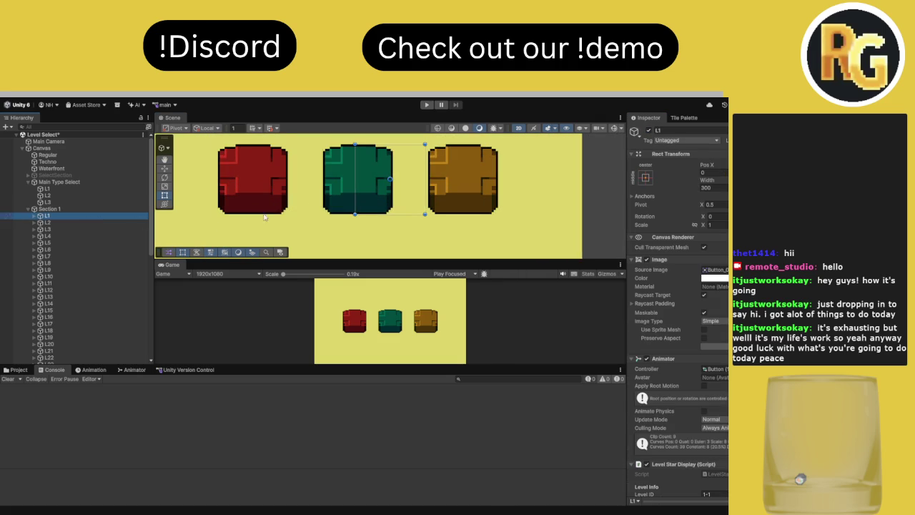
{"action": "left_click", "coordinate": [86, 222]}
{"action": "left_click", "coordinate": [81, 229]}
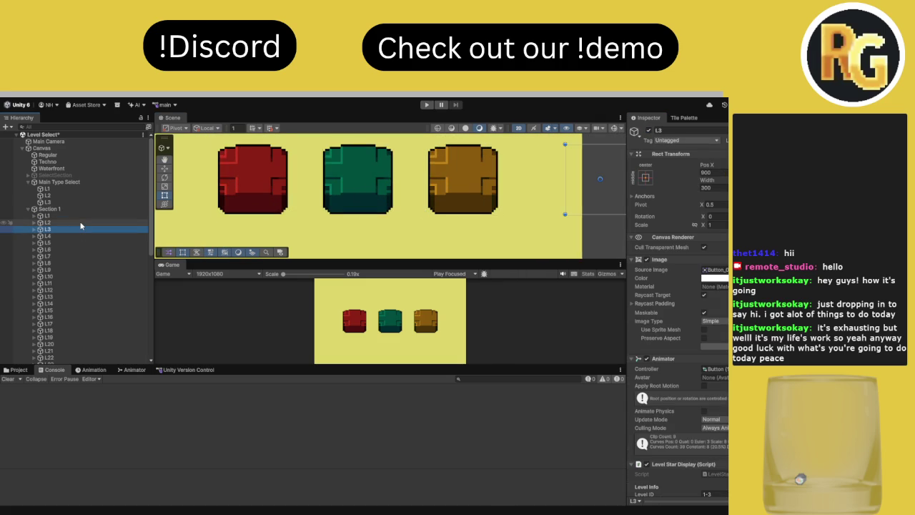
{"action": "left_click", "coordinate": [82, 236]}
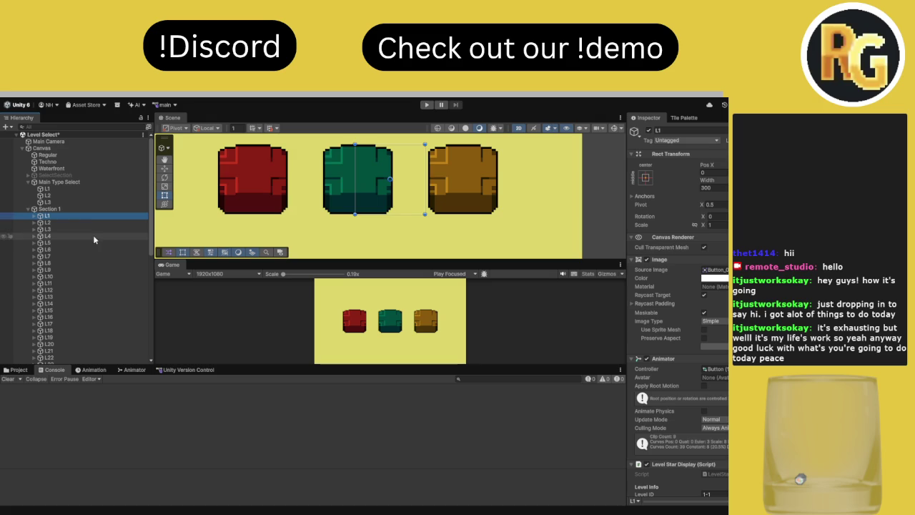
{"action": "left_click", "coordinate": [83, 243]}
Pan the scene to locate L5, then recheck L4 and L1 in the Inspector
{"action": "scroll", "coordinate": [501, 215], "scroll_direction": "down", "scroll_amount": 6}
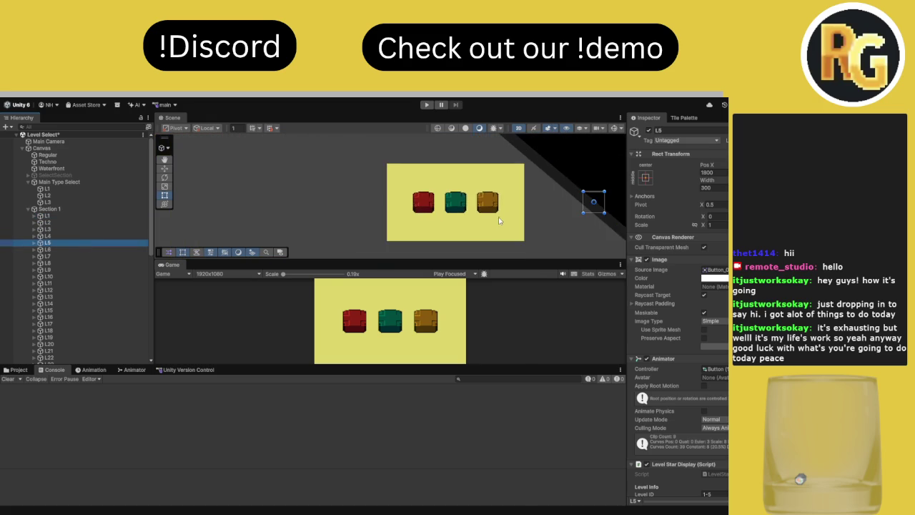
{"action": "left_click_drag", "start_coordinate": [499, 216], "coordinate": [346, 213]}
{"action": "scroll", "coordinate": [443, 204], "scroll_direction": "up", "scroll_amount": 3}
{"action": "scroll", "coordinate": [683, 329], "scroll_direction": "down", "scroll_amount": 5}
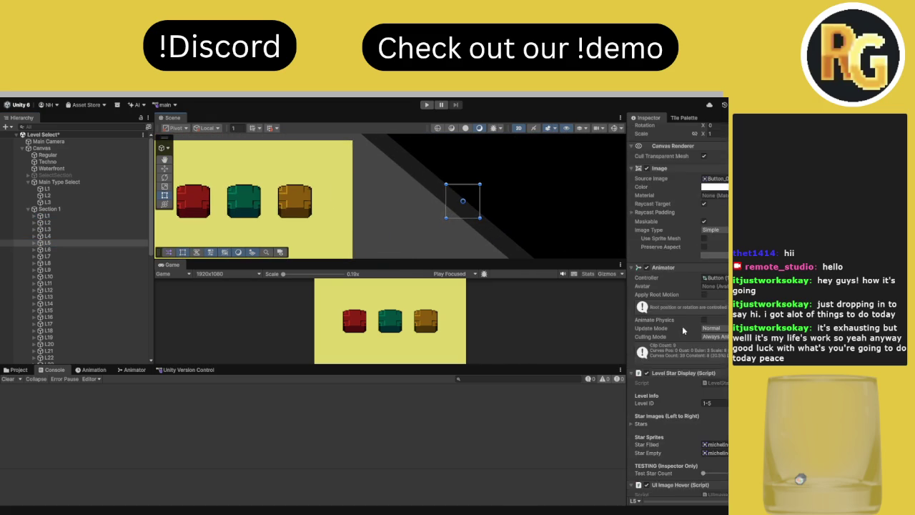
{"action": "scroll", "coordinate": [691, 365], "scroll_direction": "up", "scroll_amount": 3}
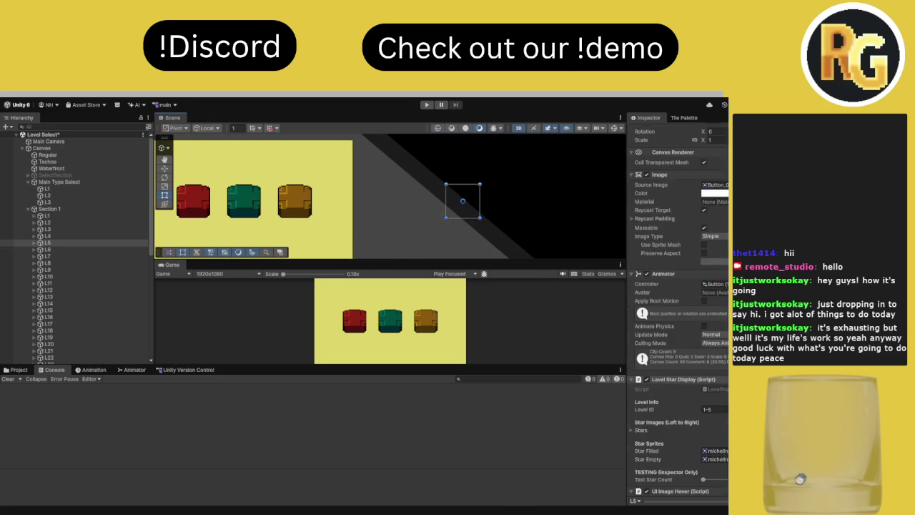
{"action": "scroll", "coordinate": [691, 365], "scroll_direction": "up", "scroll_amount": 3}
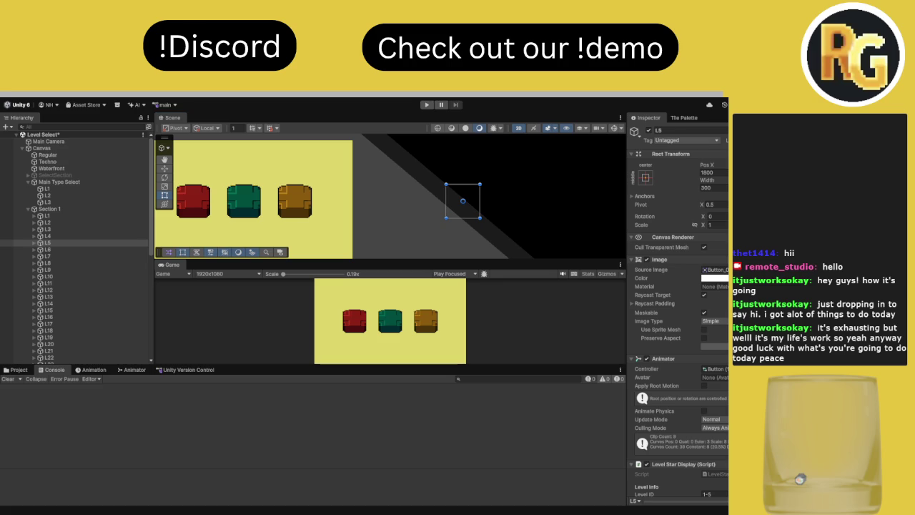
{"action": "left_click", "coordinate": [47, 236]}
{"action": "left_click", "coordinate": [47, 216]}
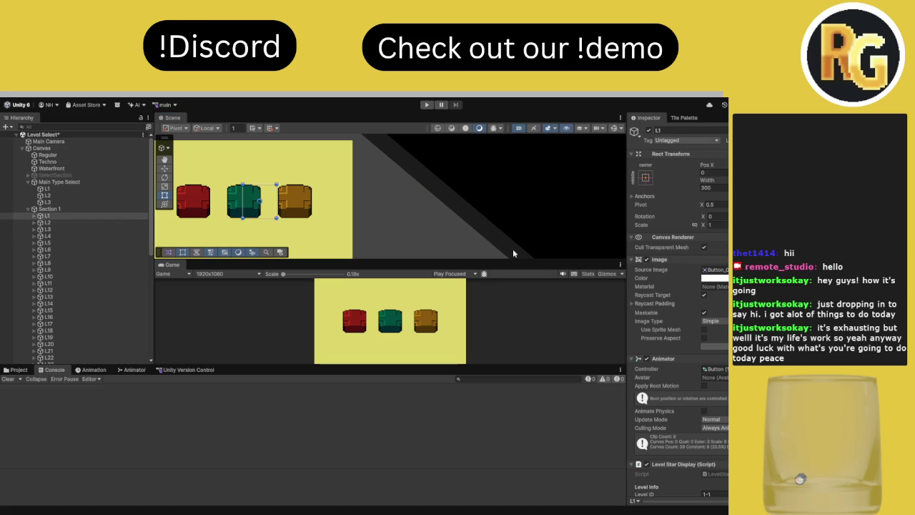
Raise Section 1's Canvas Group Alpha to 1 and enable it to preview the level tiles
{"action": "left_click", "coordinate": [105, 222]}
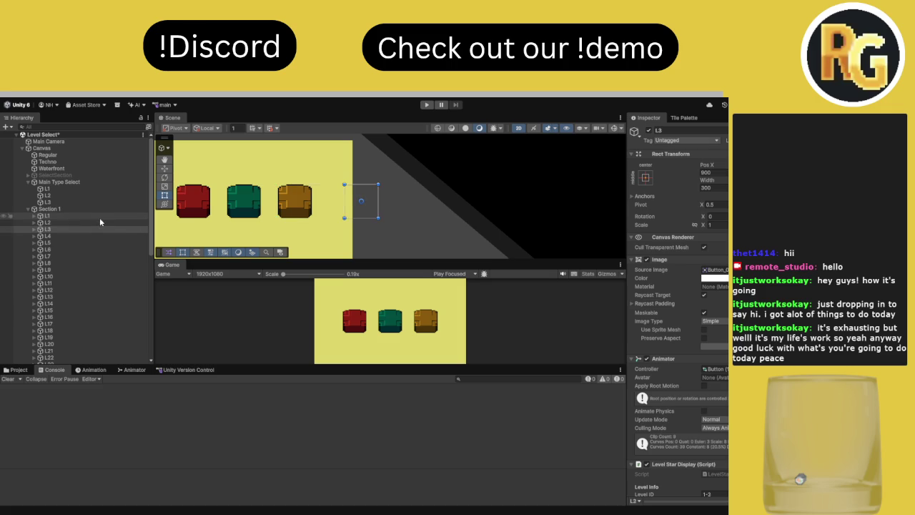
{"action": "left_click", "coordinate": [98, 215]}
{"action": "left_click", "coordinate": [50, 209]}
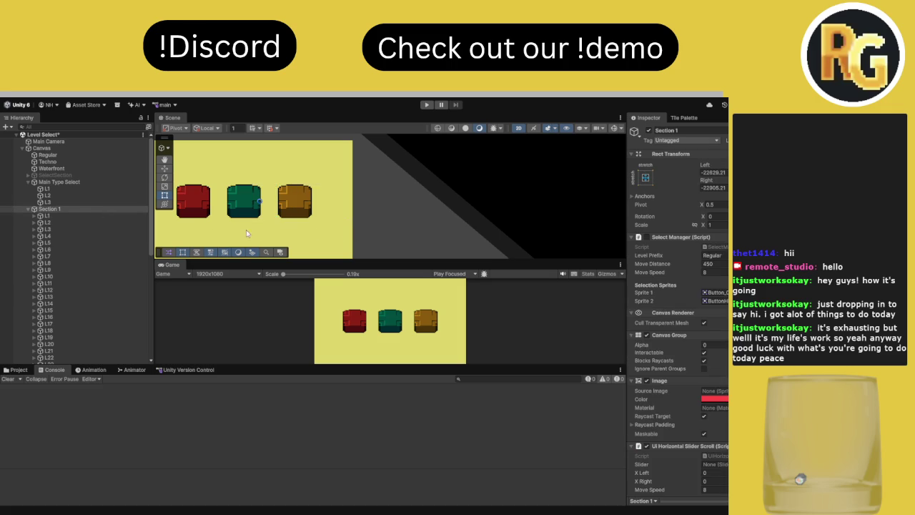
{"action": "key", "text": "alt+shift+a"}
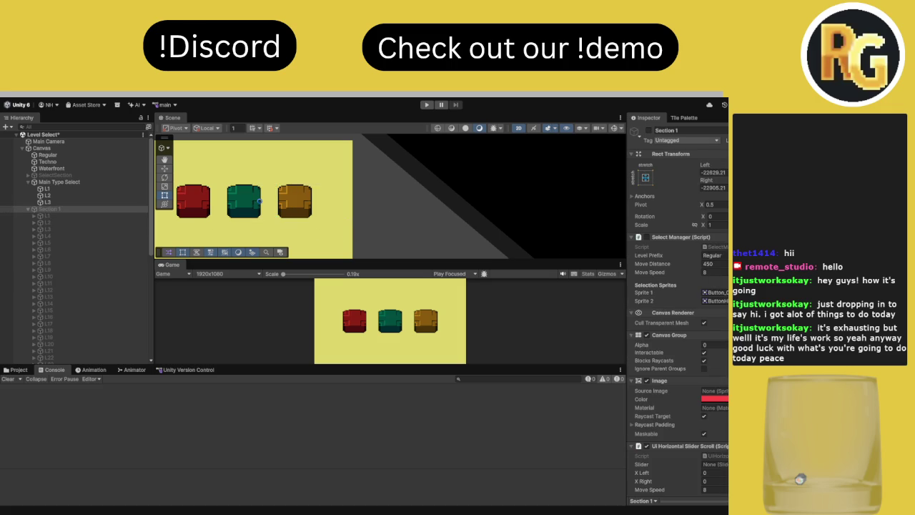
{"action": "scroll", "coordinate": [715, 297], "scroll_direction": "down", "scroll_amount": 1}
{"action": "left_click_drag", "start_coordinate": [692, 327], "coordinate": [715, 326]}
{"action": "scroll", "coordinate": [689, 189], "scroll_direction": "up", "scroll_amount": 1}
{"action": "left_click", "coordinate": [648, 130]}
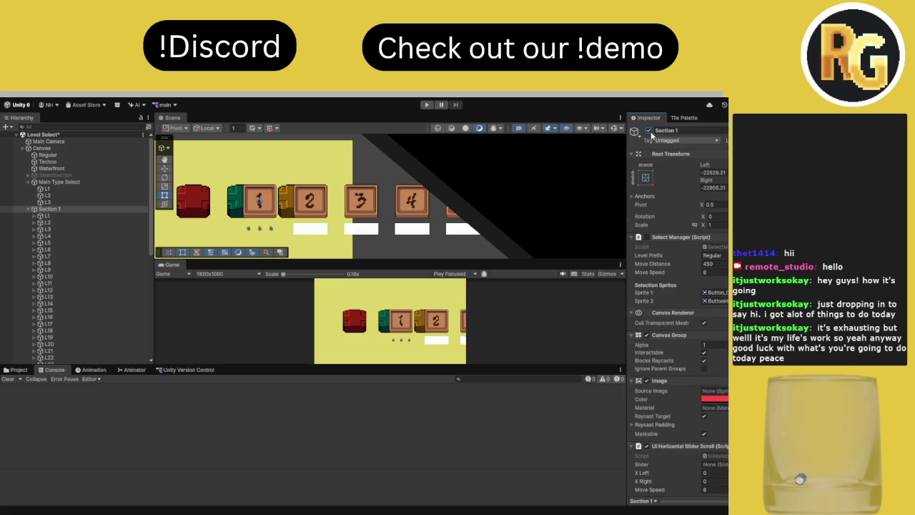
Disable Section 1 again, set its Alpha back to 0, and return to the Animator graph
{"action": "left_click", "coordinate": [649, 130]}
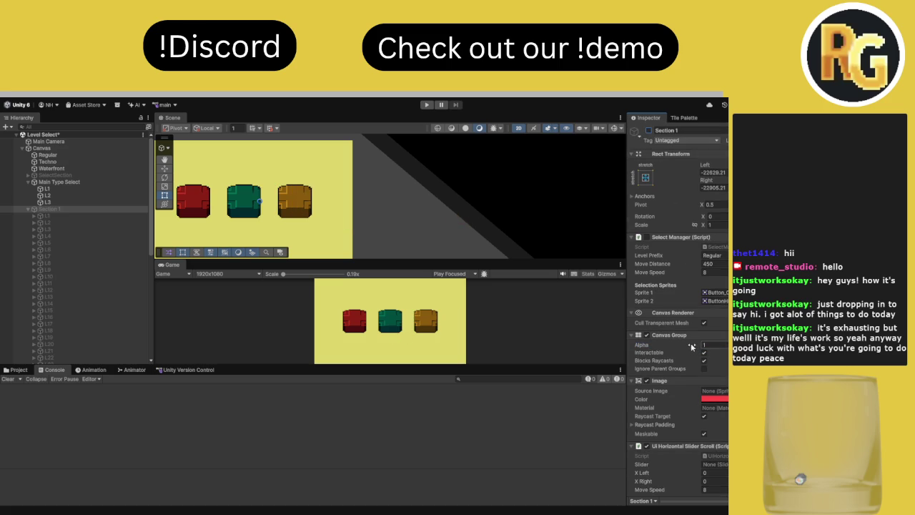
{"action": "left_click_drag", "start_coordinate": [691, 346], "coordinate": [657, 346]}
{"action": "left_click", "coordinate": [132, 370]}
Inspect Main Type Select's red L1 box, hide the group, and frame the Regular background
{"action": "left_click", "coordinate": [104, 369]}
{"action": "left_click", "coordinate": [137, 370]}
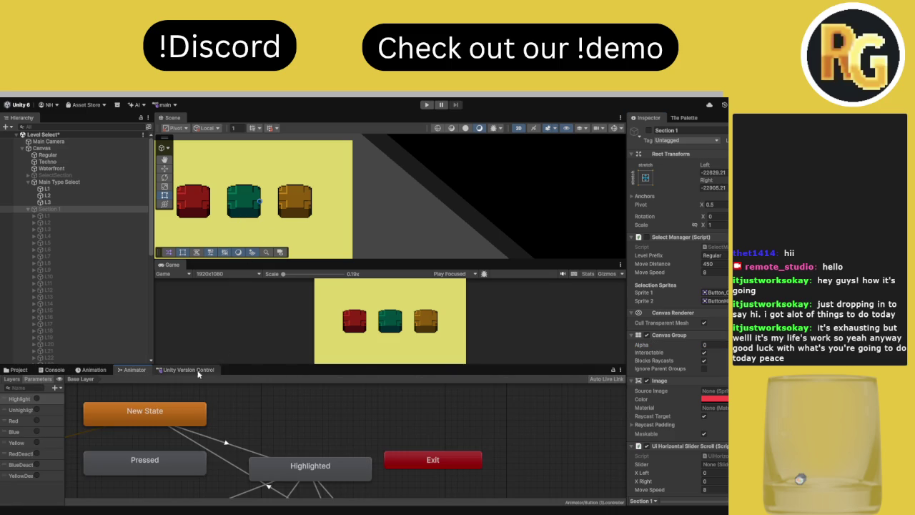
{"action": "left_click", "coordinate": [85, 186]}
{"action": "scroll", "coordinate": [727, 344], "scroll_direction": "down", "scroll_amount": 2}
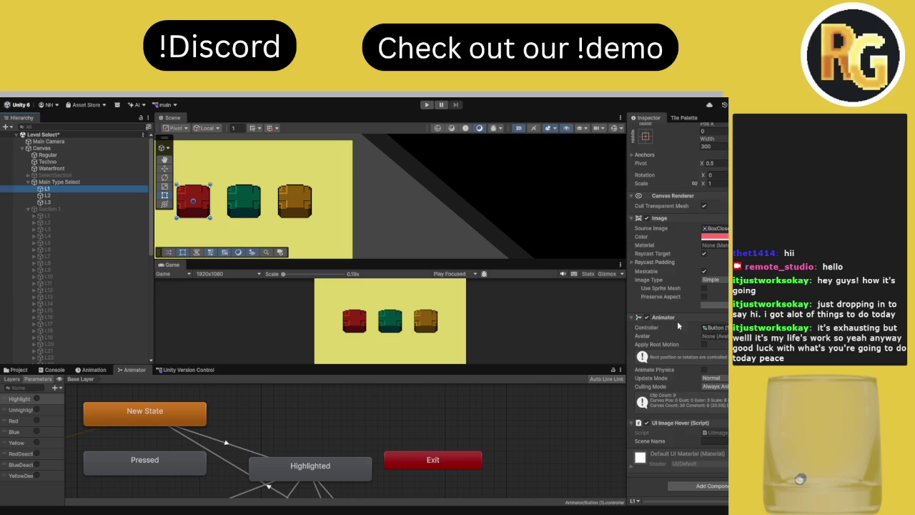
{"action": "left_click", "coordinate": [61, 182]}
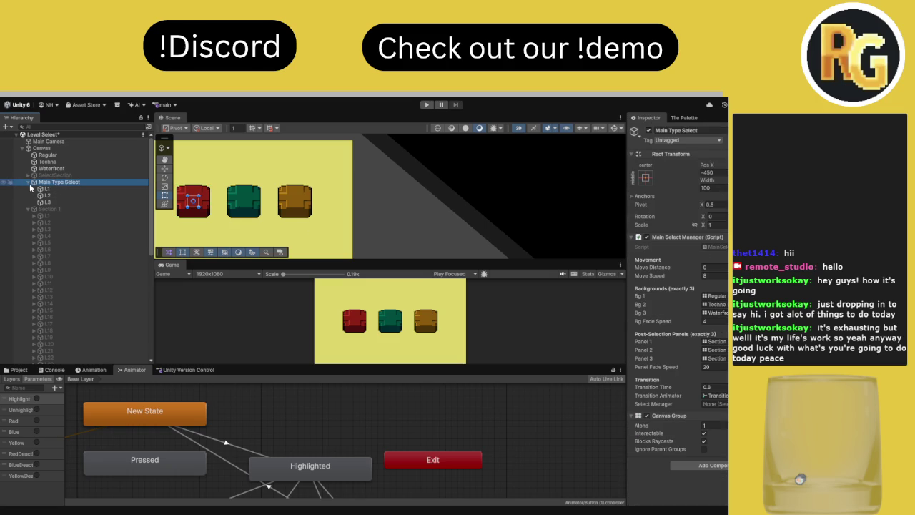
{"action": "key", "text": "alt+shift+a"}
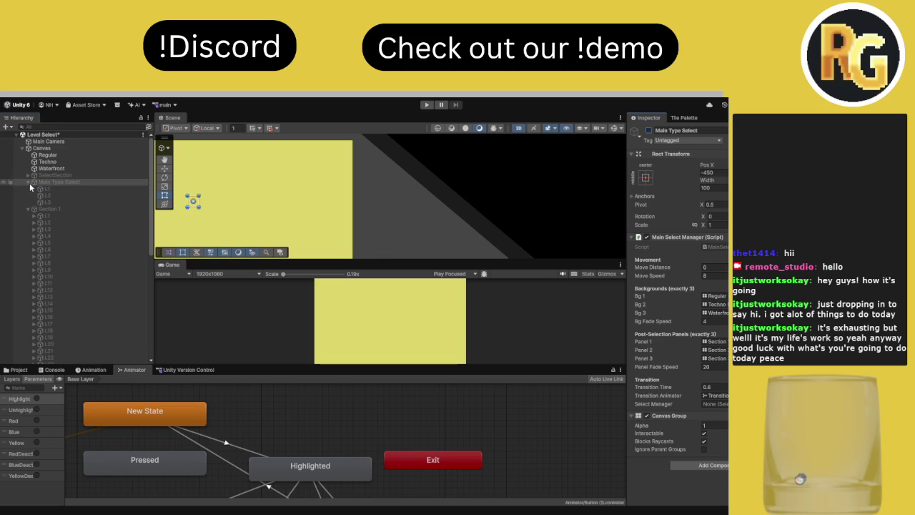
{"action": "left_click", "coordinate": [55, 156]}
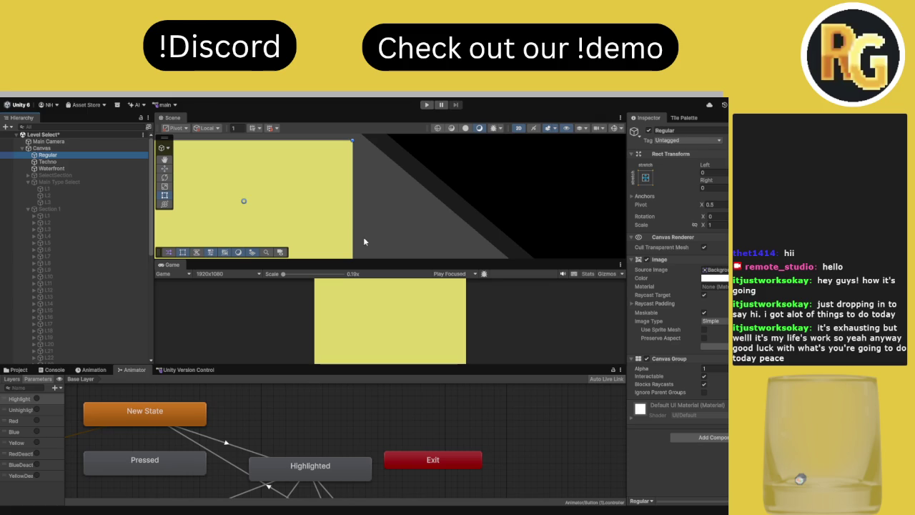
{"action": "key", "text": "f"}
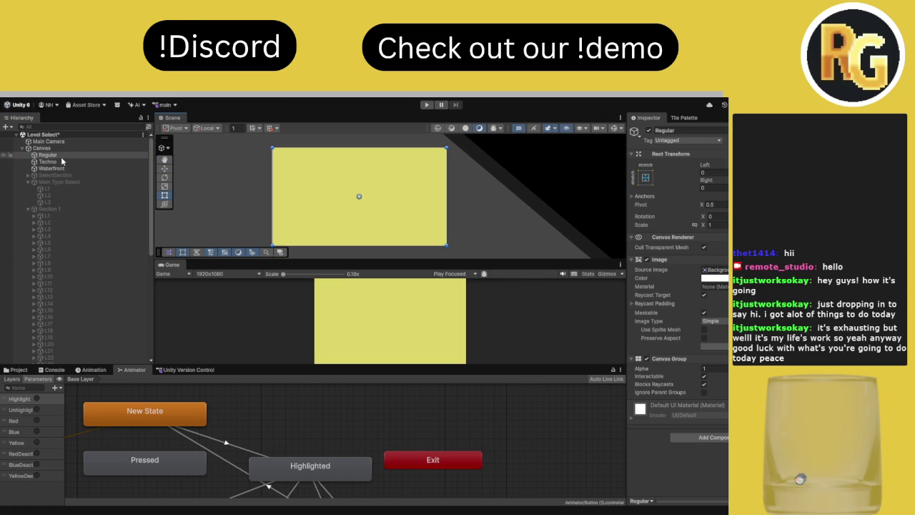
Collapse the Hierarchy lists, activate Main Type Select, and switch off its Main Select Manager script
{"action": "left_click", "coordinate": [28, 182]}
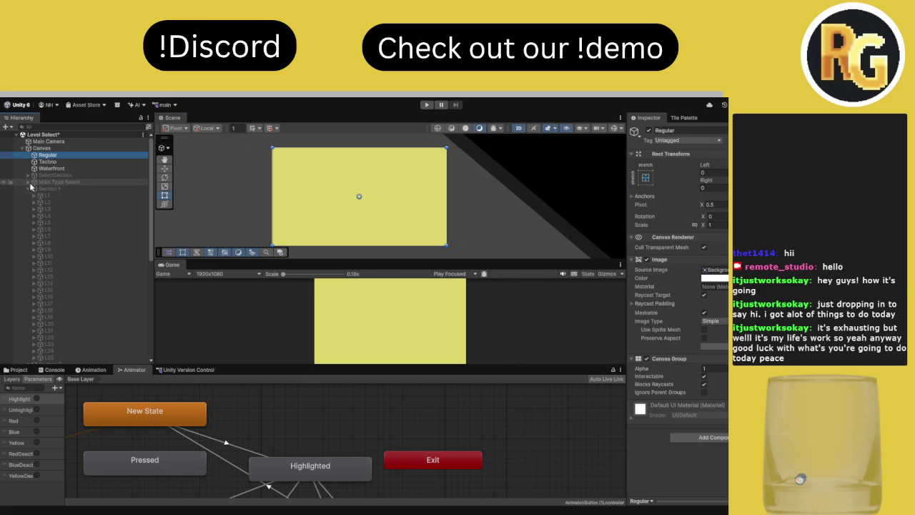
{"action": "left_click", "coordinate": [27, 189]}
{"action": "left_click", "coordinate": [27, 199]}
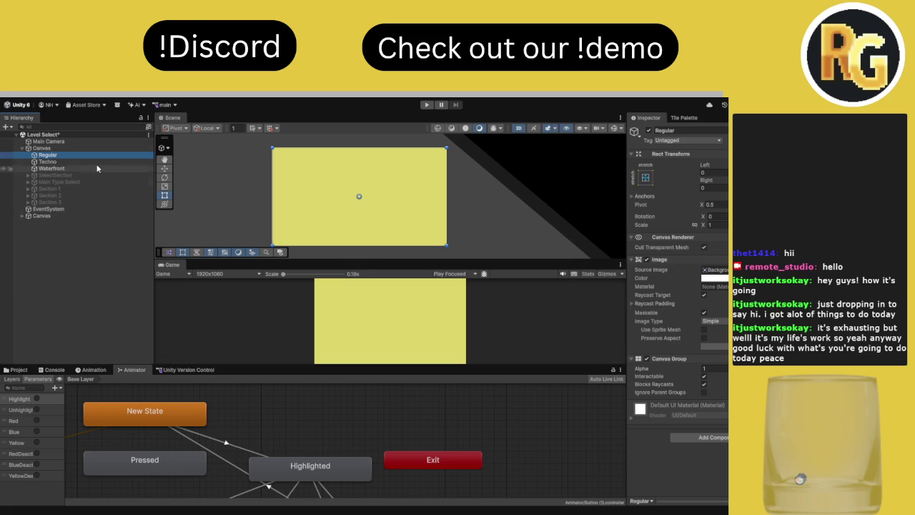
{"action": "left_click", "coordinate": [43, 148]}
{"action": "left_click", "coordinate": [28, 181]}
{"action": "left_click", "coordinate": [44, 183]}
{"action": "left_click", "coordinate": [648, 130]}
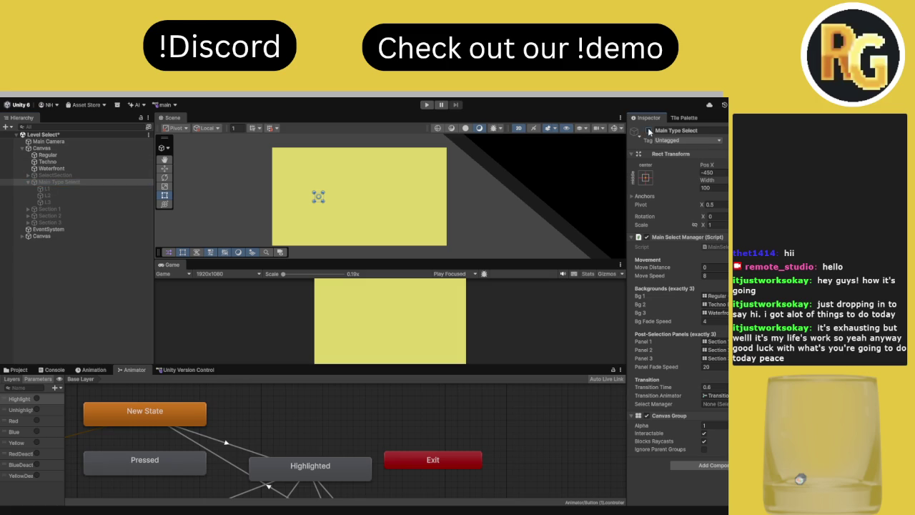
{"action": "left_click", "coordinate": [646, 238]}
{"action": "left_click_drag", "start_coordinate": [330, 258], "coordinate": [331, 240]}
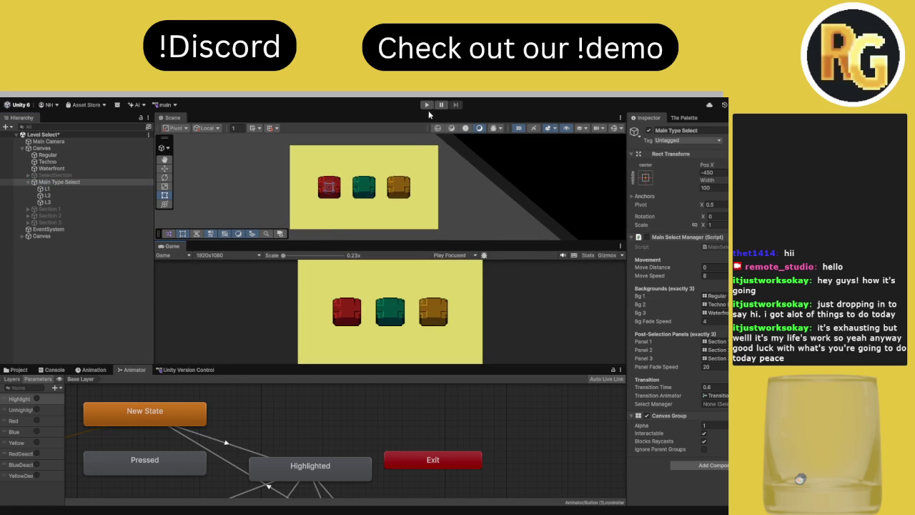
Play the scene, check the Console and version control, then show Assets/Animator and the button graph
{"action": "left_click", "coordinate": [180, 369]}
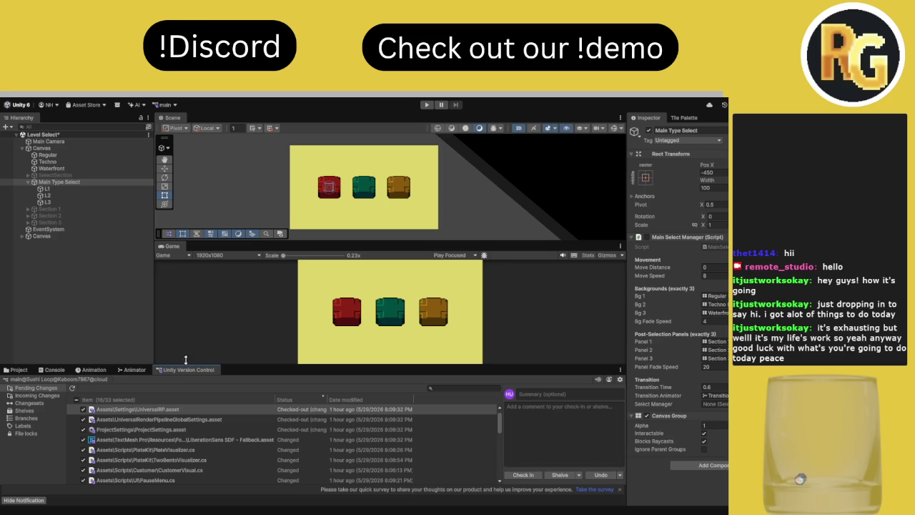
{"action": "left_click", "coordinate": [427, 105]}
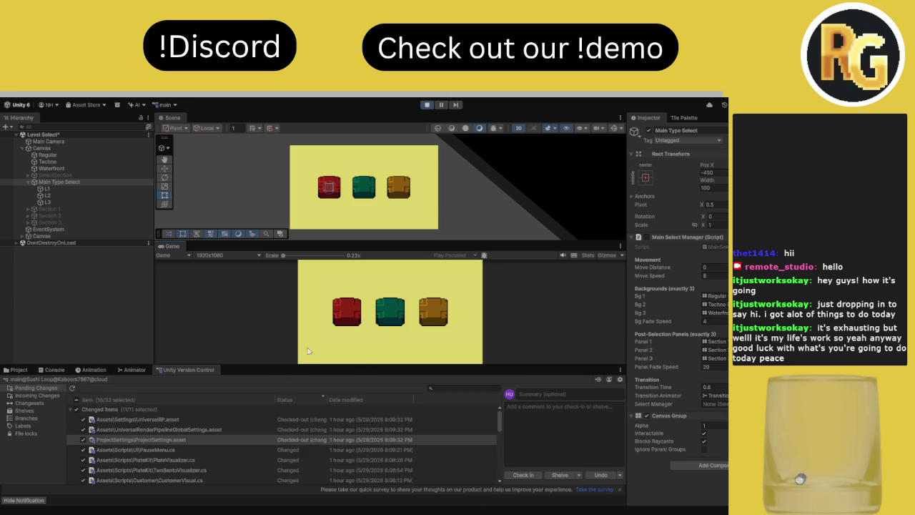
{"action": "left_click", "coordinate": [54, 372]}
{"action": "left_click", "coordinate": [190, 370]}
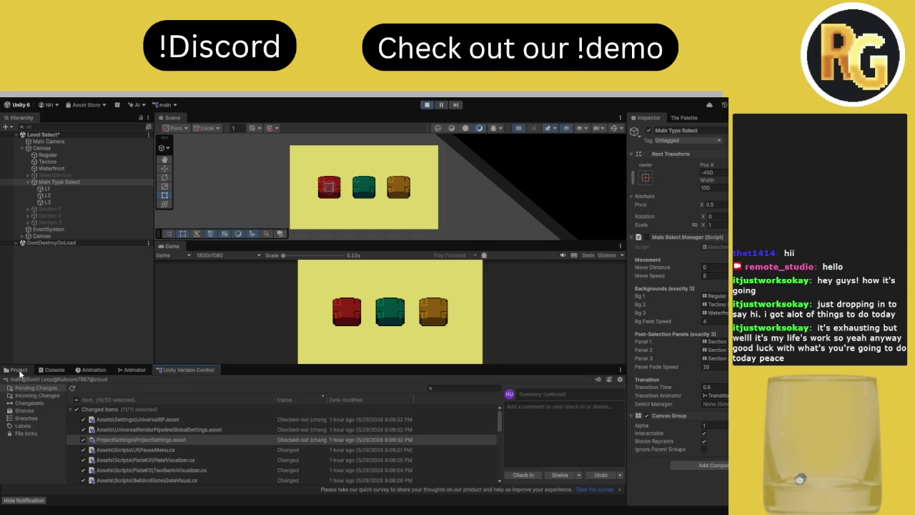
{"action": "left_click", "coordinate": [51, 370]}
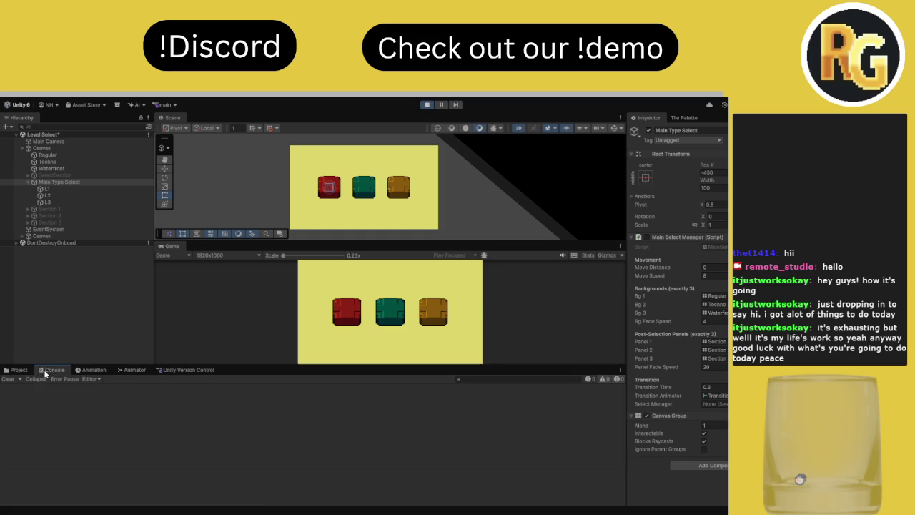
{"action": "left_click", "coordinate": [17, 369]}
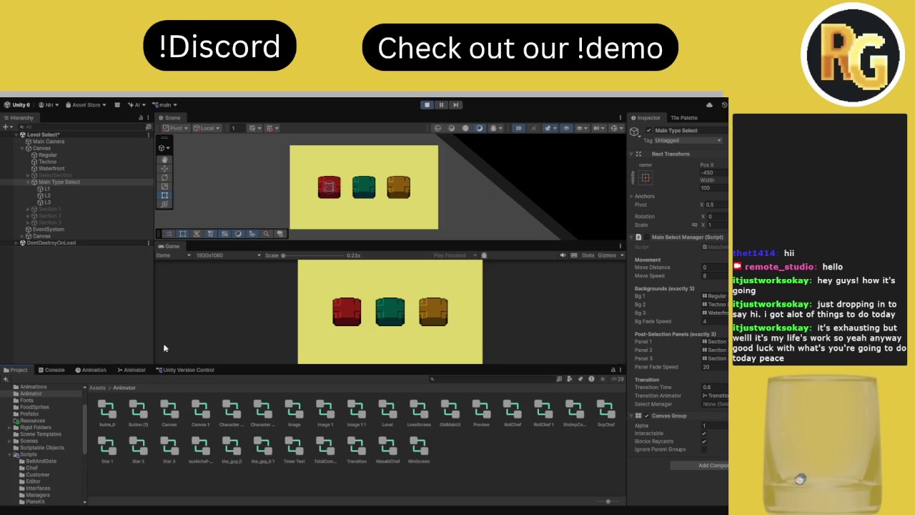
{"action": "left_click", "coordinate": [138, 370]}
Restart Play mode, confirm the yellow button grows on hover, then stop and show the Animation window
{"action": "scroll", "coordinate": [255, 413], "scroll_direction": "down", "scroll_amount": 3}
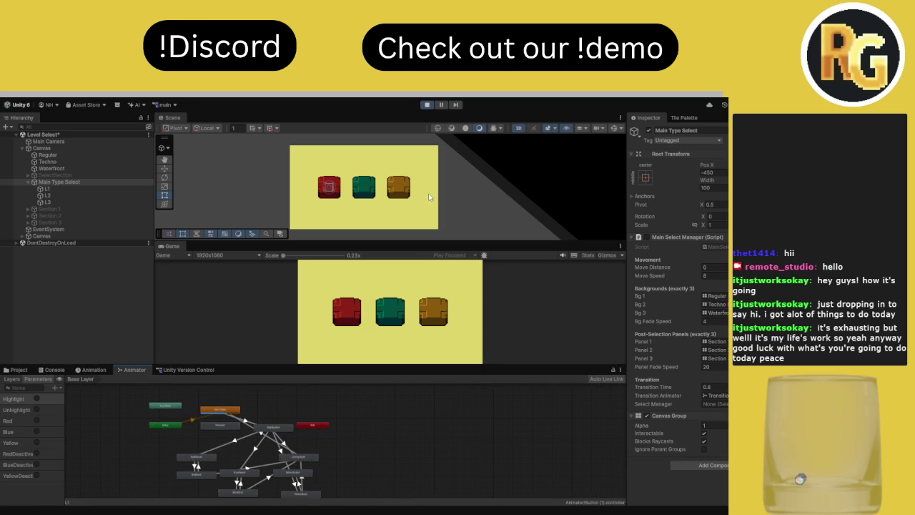
{"action": "left_click", "coordinate": [427, 104]}
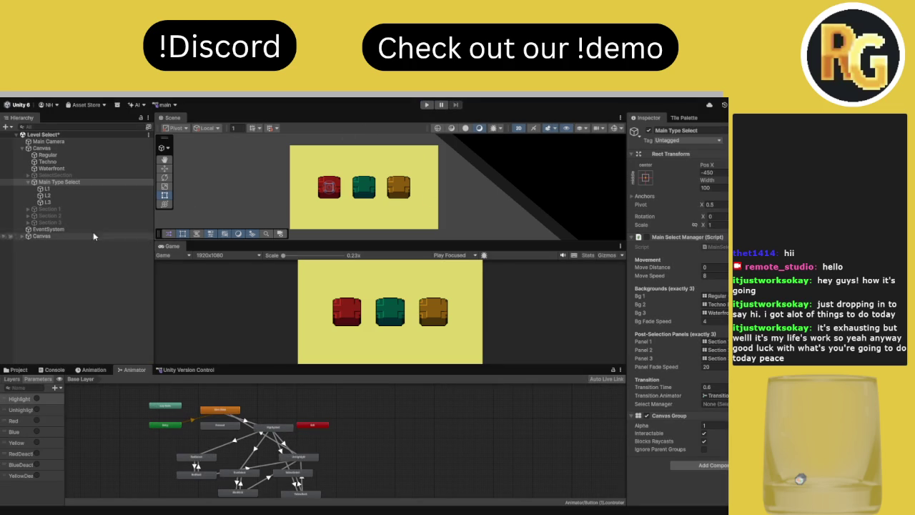
{"action": "left_click_drag", "start_coordinate": [293, 432], "coordinate": [309, 424]}
{"action": "scroll", "coordinate": [309, 424], "scroll_direction": "up", "scroll_amount": 6}
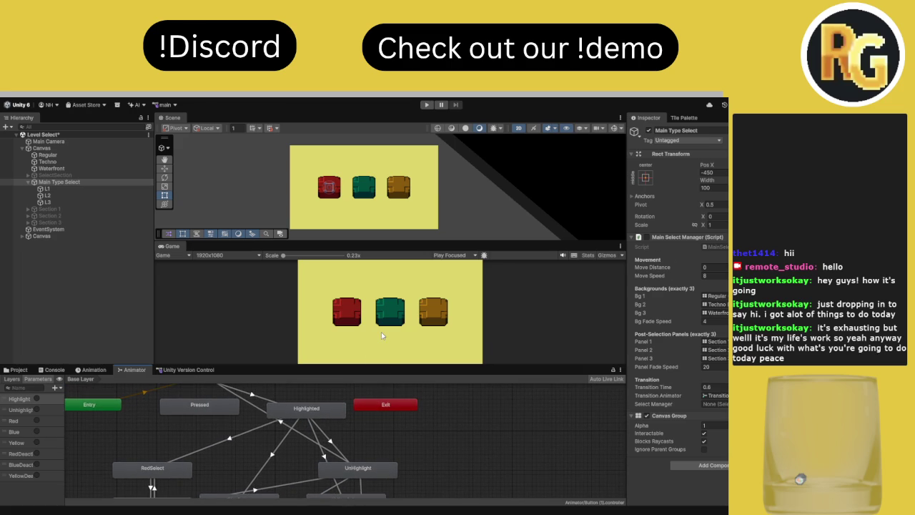
{"action": "left_click", "coordinate": [427, 105]}
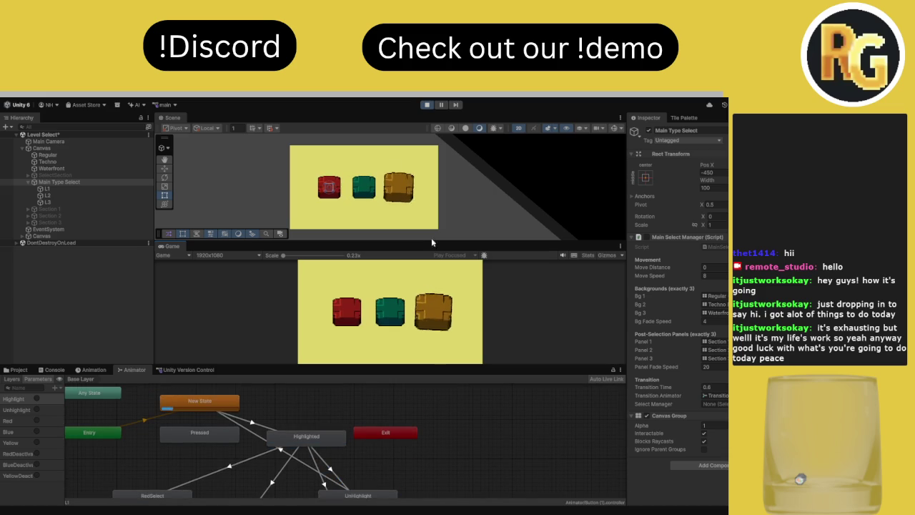
{"action": "key", "text": "ctrl+p"}
{"action": "left_click", "coordinate": [94, 371]}
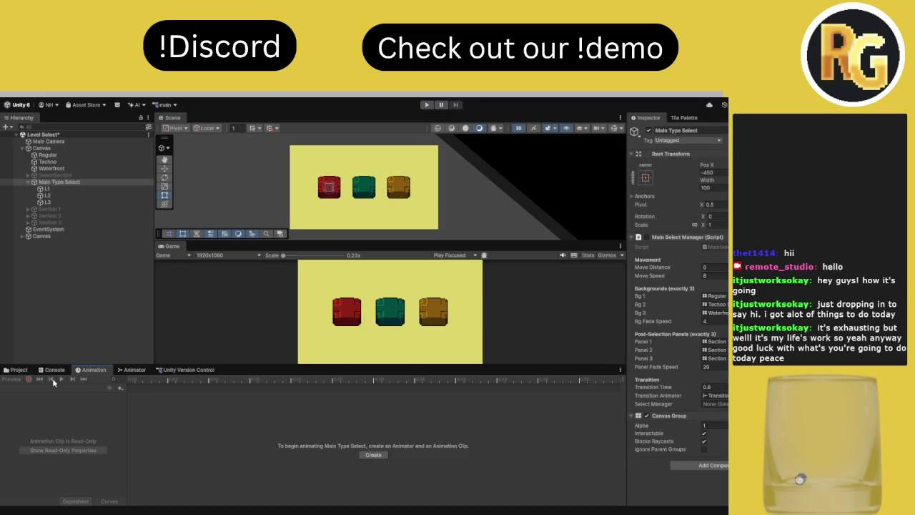
Select the L1 button and show its Highlighted clip in the Animation timeline
{"action": "left_click", "coordinate": [137, 371]}
{"action": "left_click", "coordinate": [60, 189]}
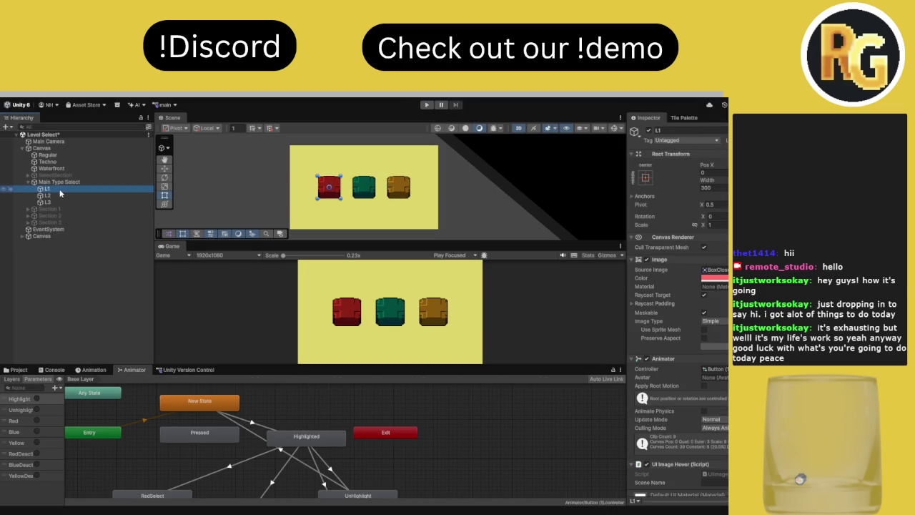
{"action": "left_click", "coordinate": [93, 370]}
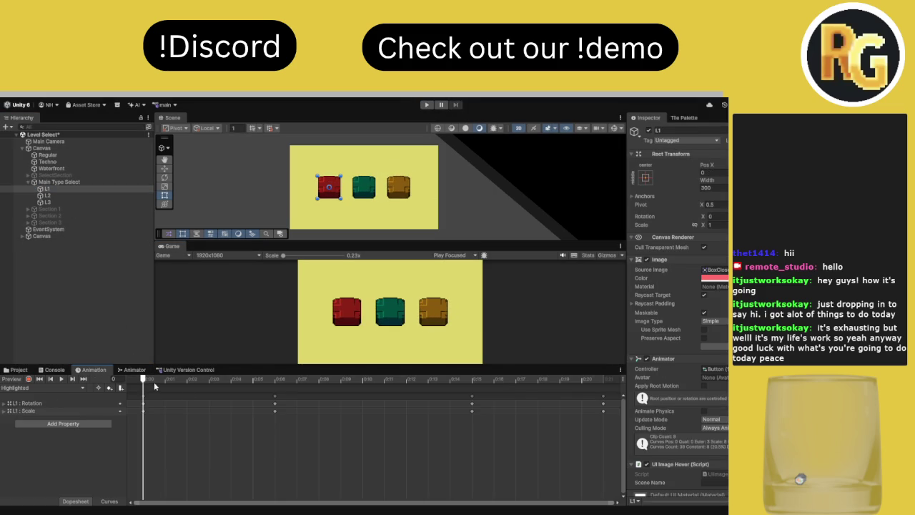
{"action": "scroll", "coordinate": [261, 417], "scroll_direction": "down", "scroll_amount": 3}
{"action": "mouse_move", "coordinate": [297, 378]}
{"action": "left_mouse_down"}
{"action": "mouse_move", "coordinate": [186, 379]}
{"action": "mouse_move", "coordinate": [333, 380]}
{"action": "left_mouse_up"}
Compress L1's Highlighted keyframes to about 4 frames and preview the faster animation
{"action": "left_click_drag", "start_coordinate": [431, 453], "coordinate": [129, 393]}
{"action": "left_click_drag", "start_coordinate": [395, 409], "coordinate": [261, 409]}
{"action": "key", "text": "space"}
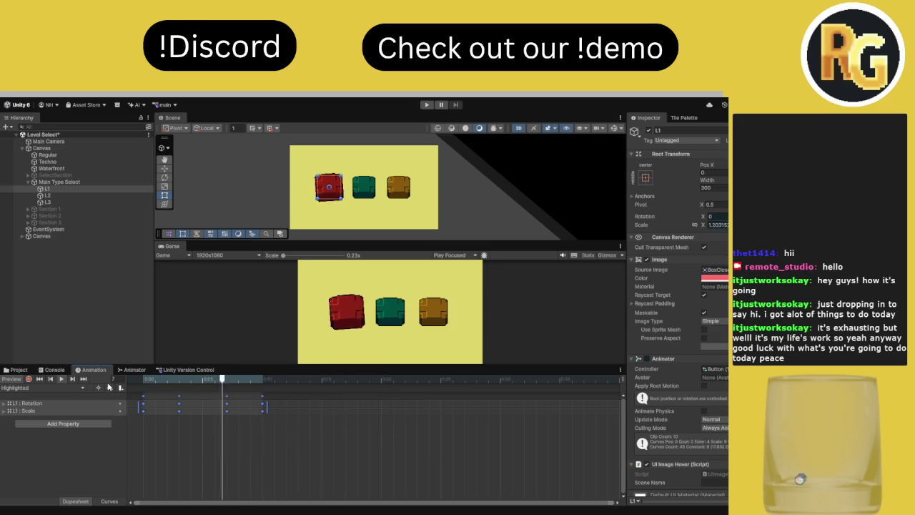
{"action": "mouse_move", "coordinate": [266, 405]}
{"action": "left_mouse_down"}
{"action": "mouse_move", "coordinate": [205, 405]}
{"action": "mouse_move", "coordinate": [178, 379]}
{"action": "mouse_move", "coordinate": [191, 382]}
{"action": "left_mouse_up"}
{"action": "key", "text": "space"}
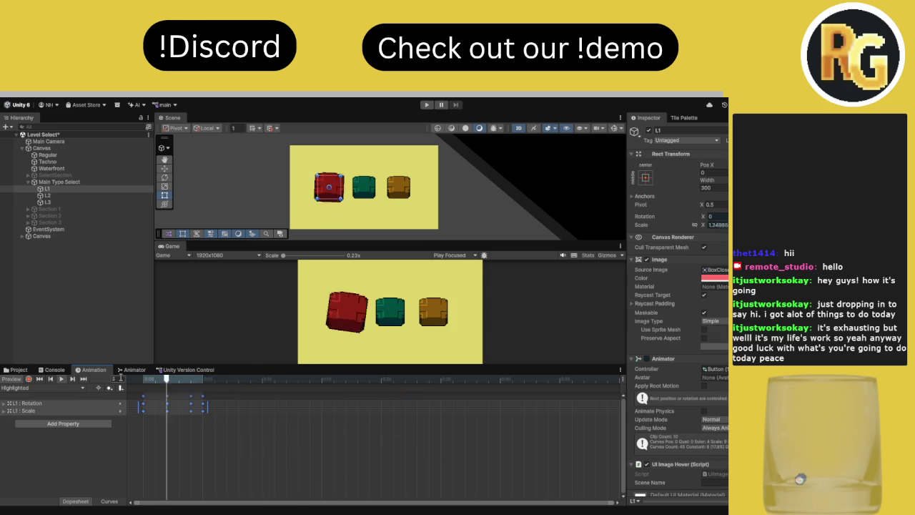
{"action": "key", "text": "space"}
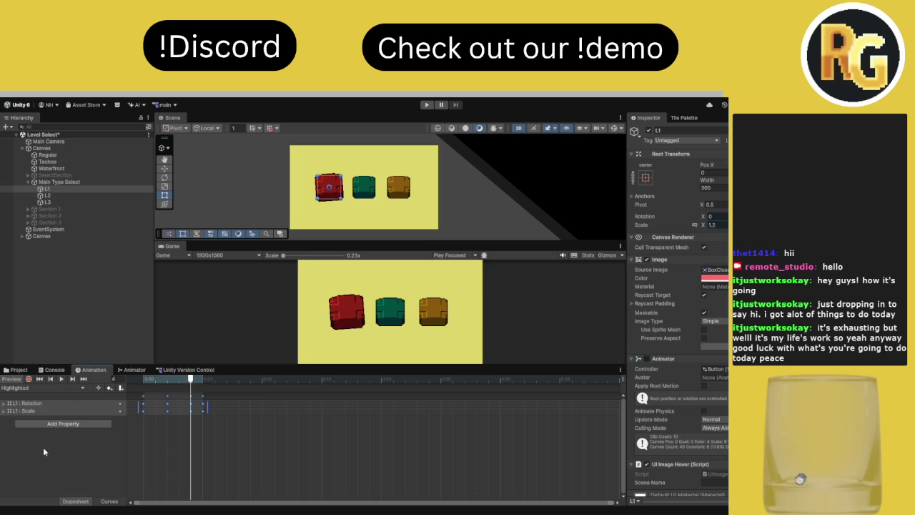
Switch to the UnHighlight clip and squeeze its scale keys to about 5 frames
{"action": "left_click", "coordinate": [43, 387]}
{"action": "left_click", "coordinate": [43, 429]}
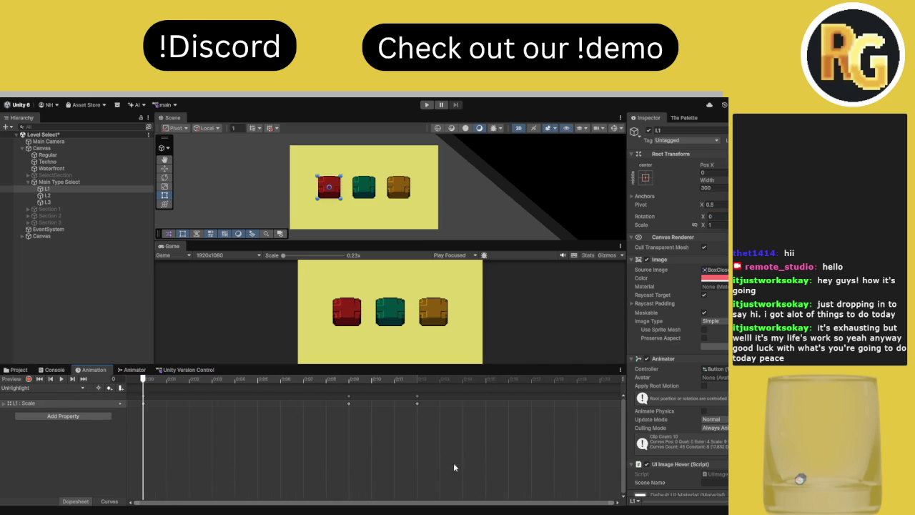
{"action": "left_click_drag", "start_coordinate": [453, 467], "coordinate": [128, 393]}
{"action": "mouse_move", "coordinate": [426, 404]}
{"action": "left_mouse_down"}
{"action": "mouse_move", "coordinate": [212, 404]}
{"action": "mouse_move", "coordinate": [190, 379]}
{"action": "mouse_move", "coordinate": [144, 379]}
{"action": "left_mouse_up"}
{"action": "left_click", "coordinate": [189, 379]}
Play-test the faster hover animations, then check the Animator, Version Control and Project panels
{"action": "left_click", "coordinate": [426, 104]}
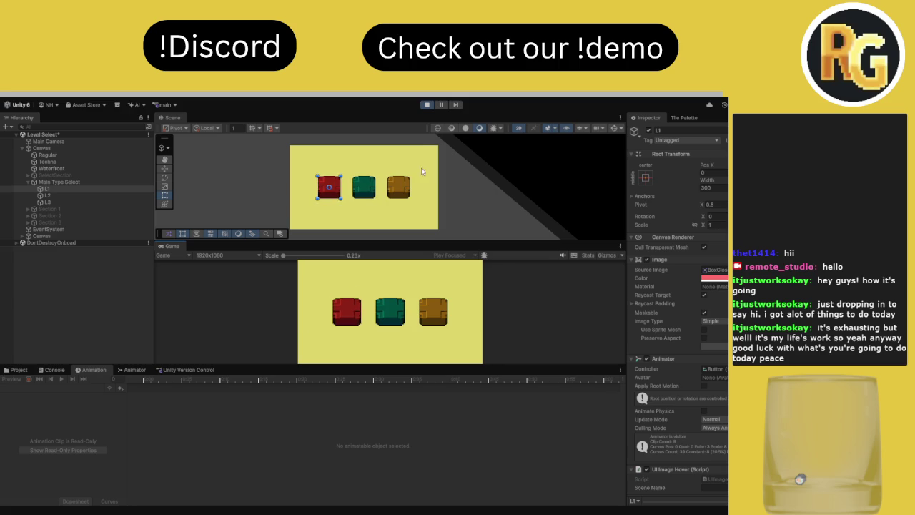
{"action": "left_click", "coordinate": [427, 104]}
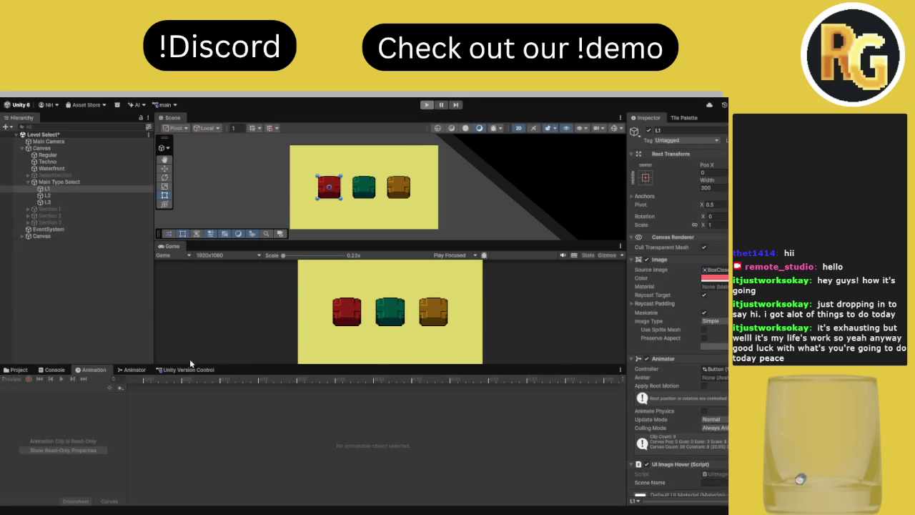
{"action": "left_click", "coordinate": [132, 370]}
{"action": "left_click", "coordinate": [93, 369]}
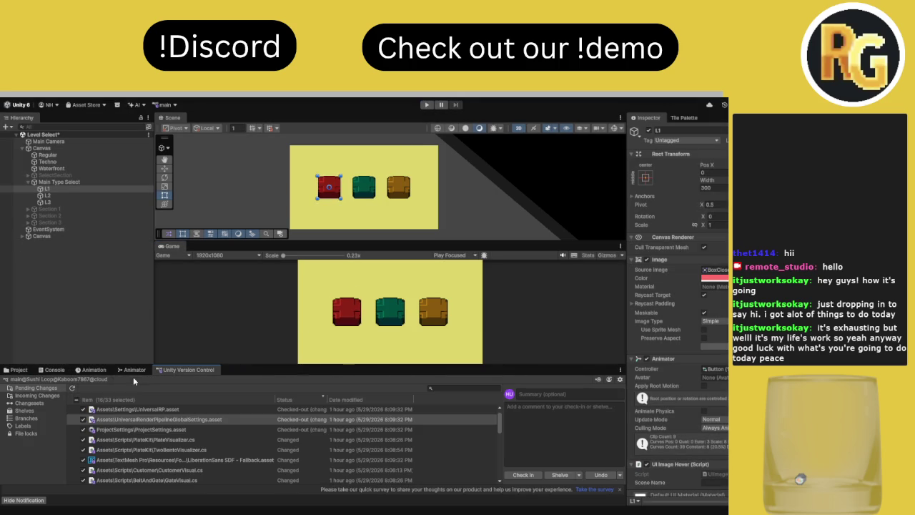
{"action": "left_click", "coordinate": [19, 369]}
{"action": "left_click", "coordinate": [94, 370]}
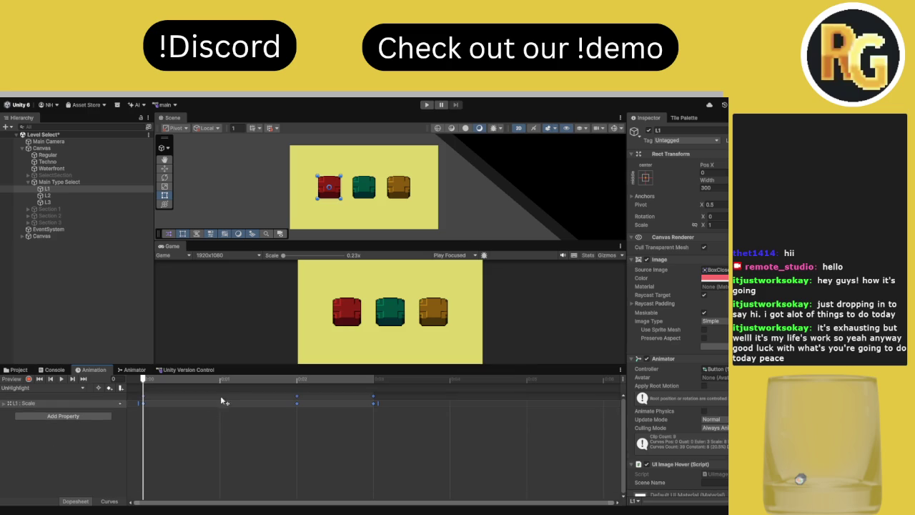
Recheck the UnHighlight clip at frame 2, then review the Version Control changes and Animator
{"action": "left_click", "coordinate": [297, 379]}
{"action": "left_click", "coordinate": [43, 388]}
{"action": "left_click", "coordinate": [25, 396]}
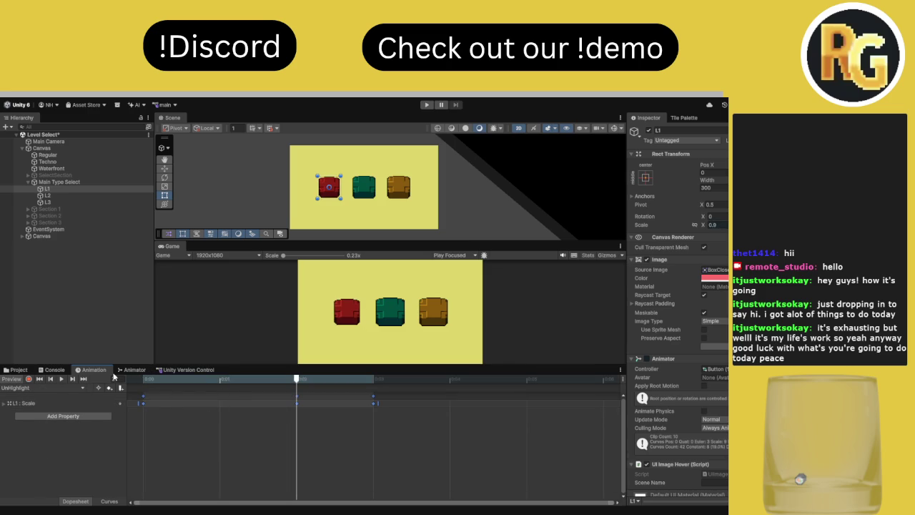
{"action": "left_click", "coordinate": [157, 374]}
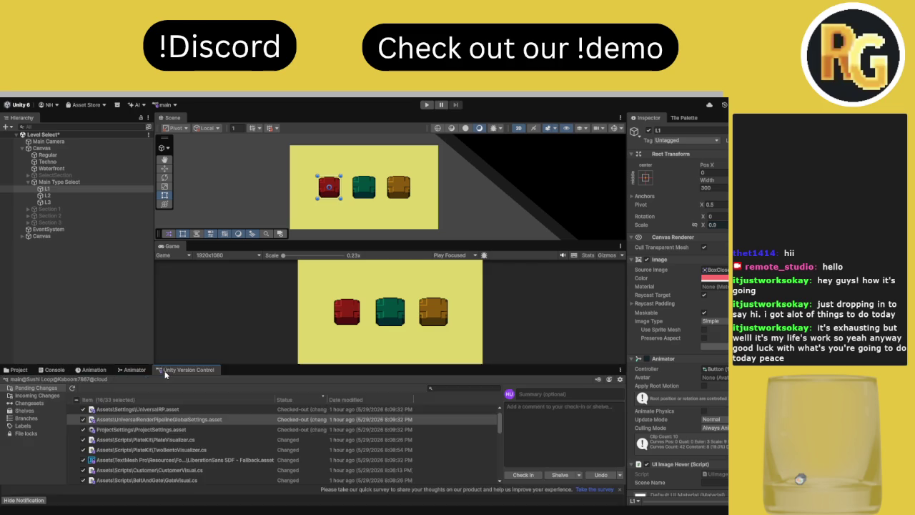
{"action": "left_click", "coordinate": [140, 371]}
Inspect the New State and UnHighlight states and the Highlighted to UnHighlight transition's timing
{"action": "left_click", "coordinate": [216, 407]}
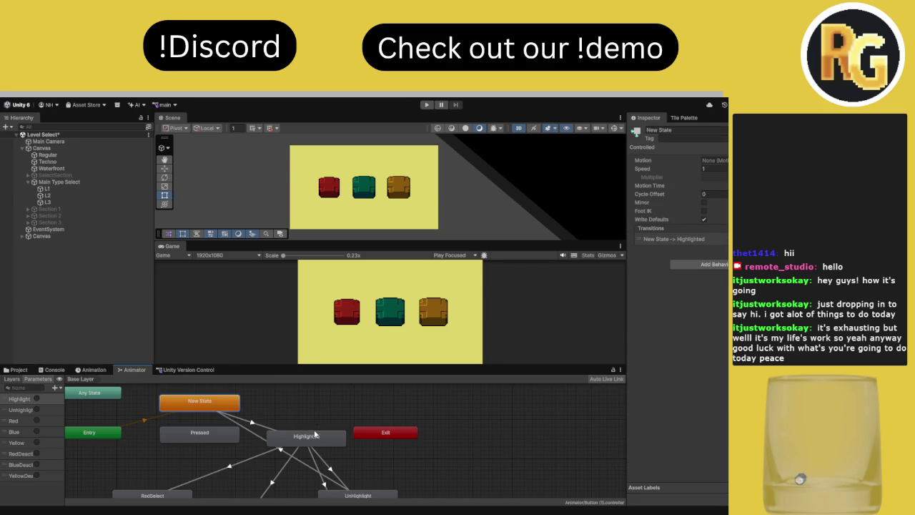
{"action": "scroll", "coordinate": [338, 436], "scroll_direction": "down", "scroll_amount": 1}
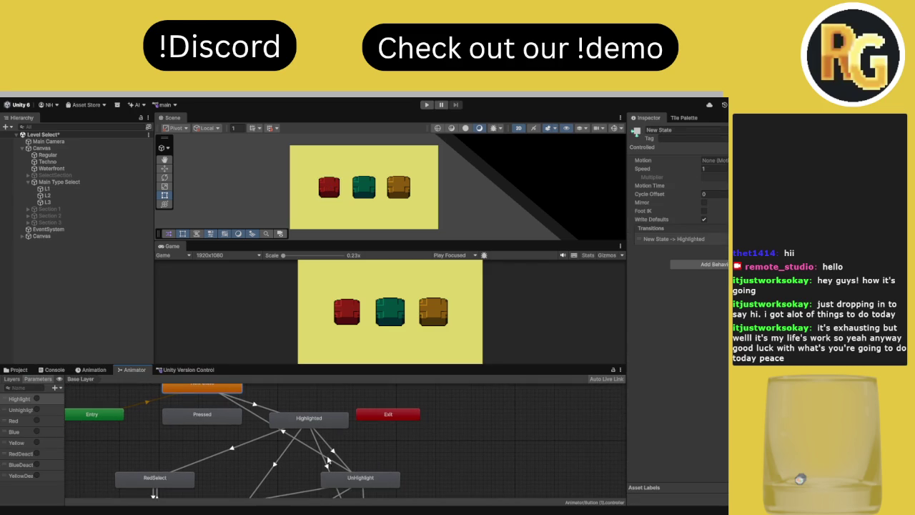
{"action": "left_click", "coordinate": [350, 477]}
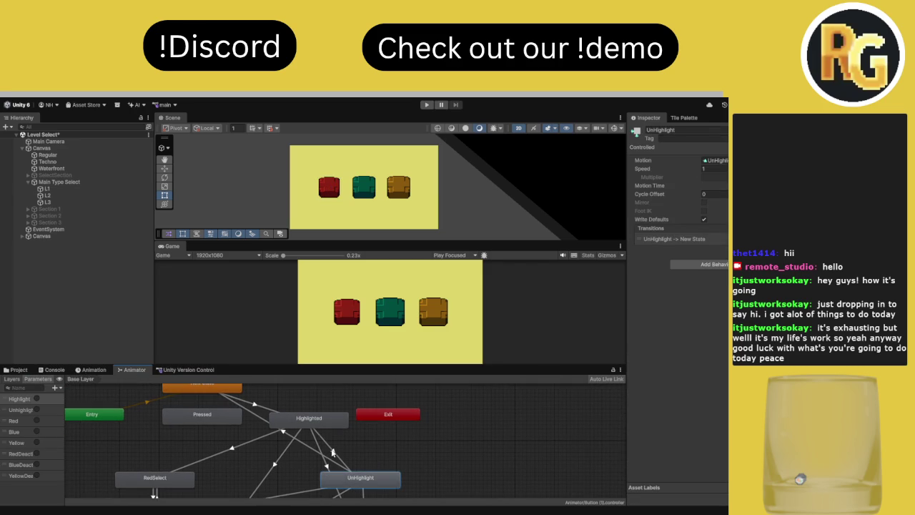
{"action": "left_click", "coordinate": [331, 452]}
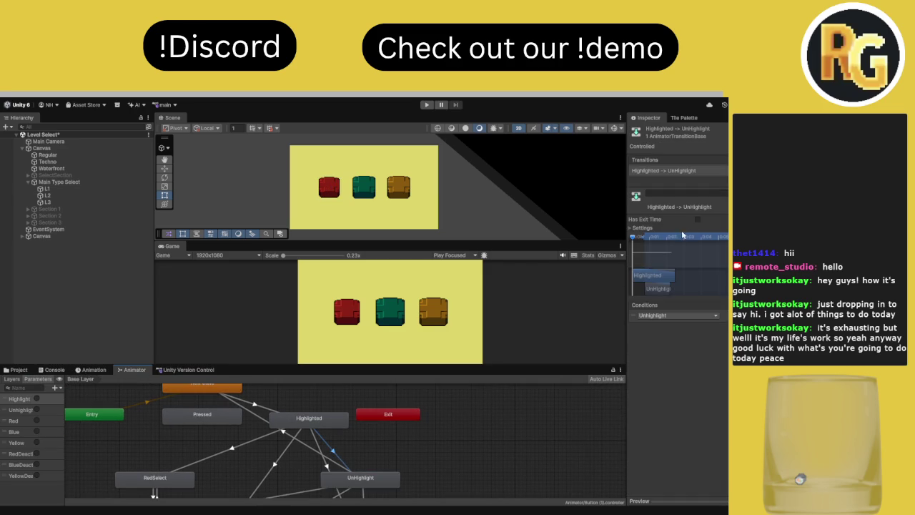
{"action": "left_click", "coordinate": [644, 227]}
{"action": "left_click", "coordinate": [643, 227]}
Show the UnHighlight to New State transition's timing settings, then start Play mode
{"action": "left_click", "coordinate": [310, 423]}
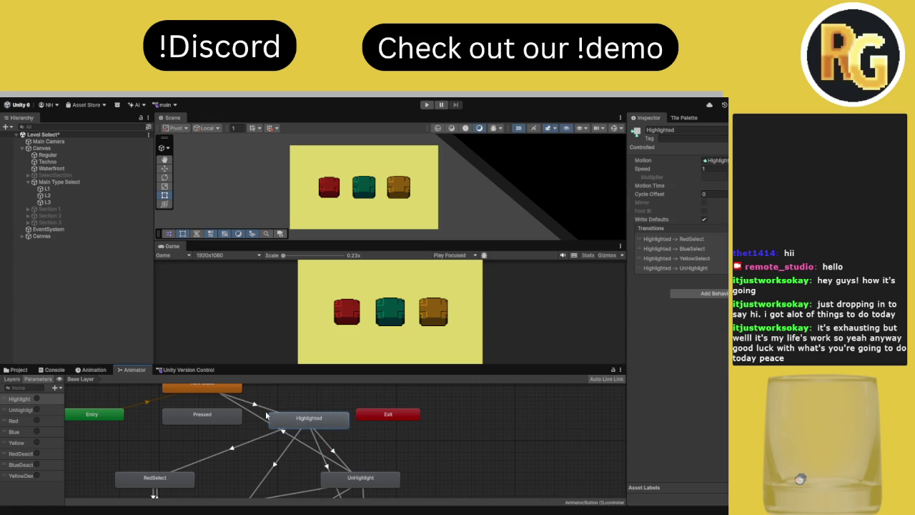
{"action": "left_click", "coordinate": [365, 483]}
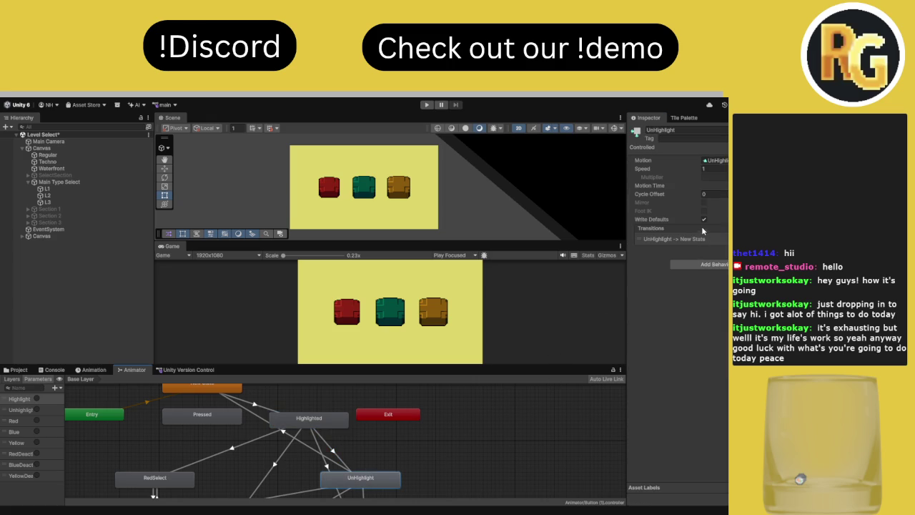
{"action": "left_click", "coordinate": [312, 458]}
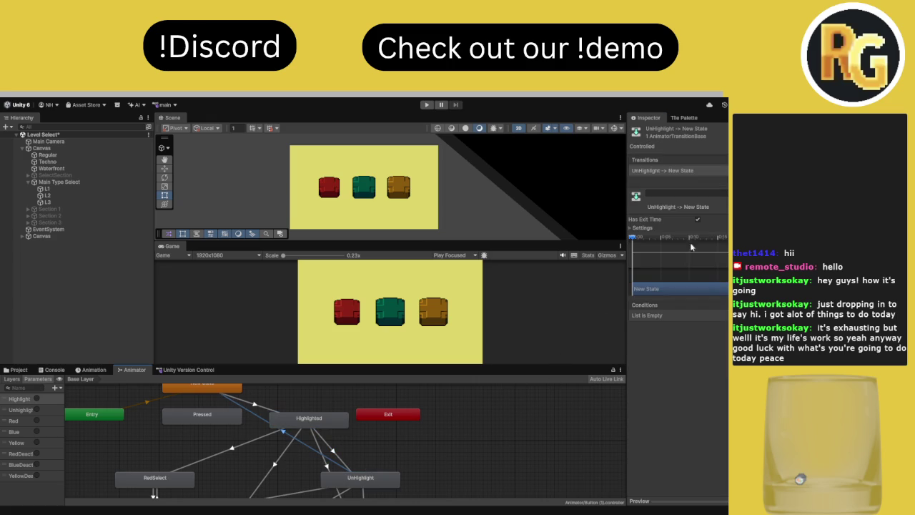
{"action": "left_click", "coordinate": [683, 229]}
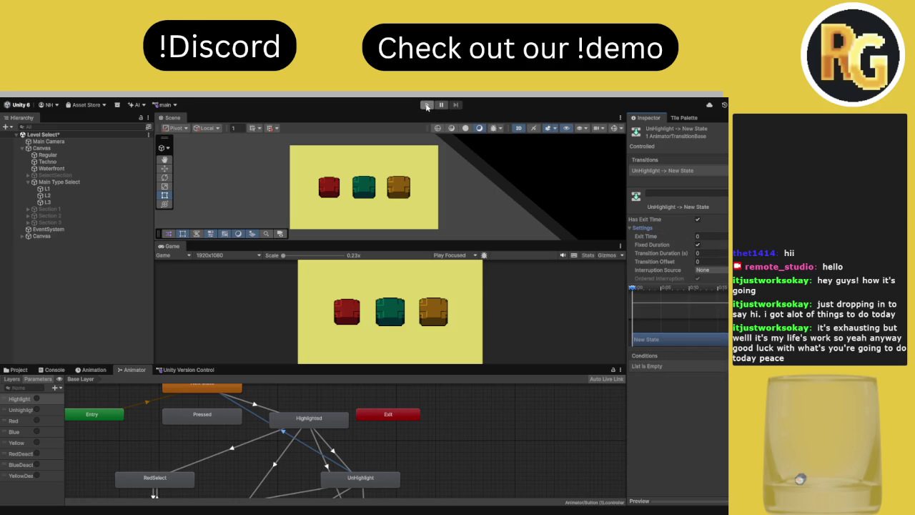
{"action": "left_click", "coordinate": [427, 105]}
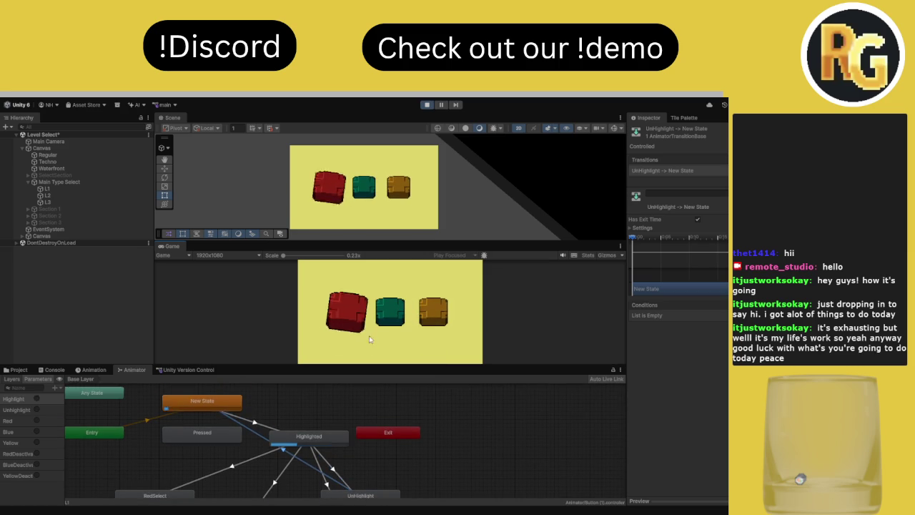
Hover and click the red level button in the running game, then stop Play mode
{"action": "left_click", "coordinate": [340, 336]}
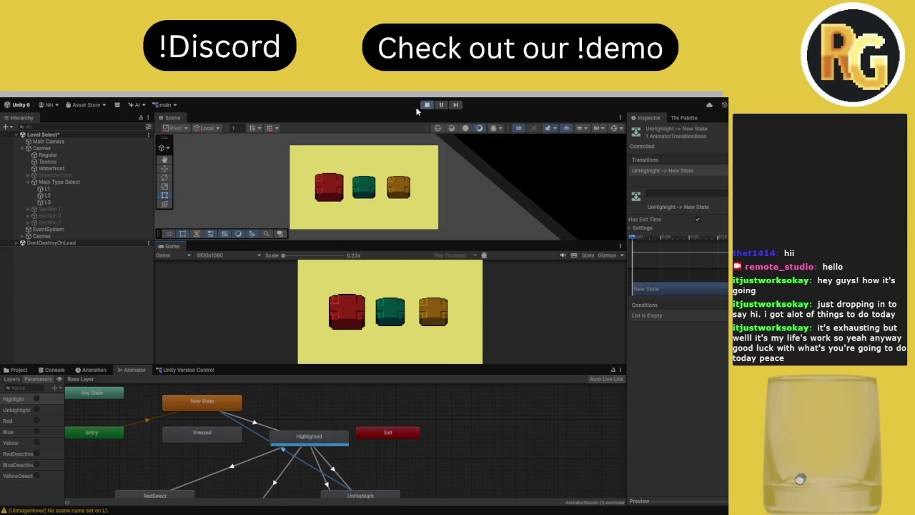
{"action": "left_click", "coordinate": [62, 182]}
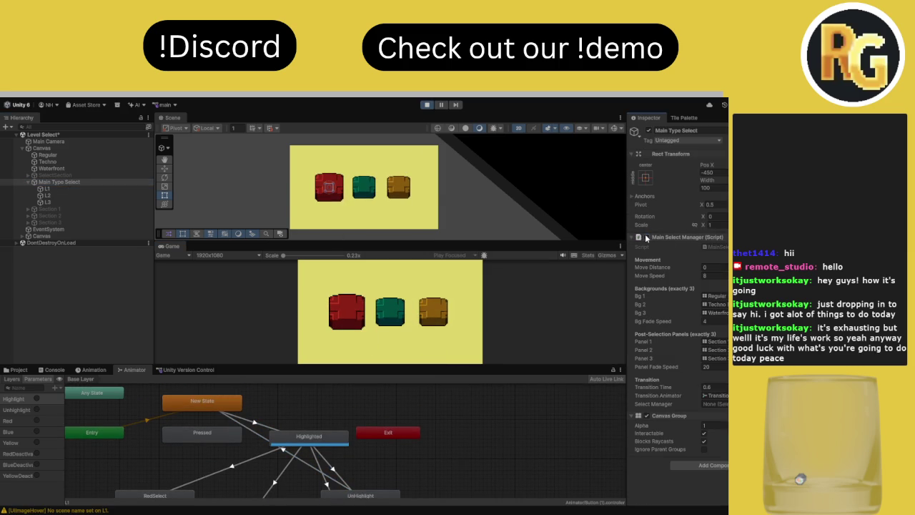
{"action": "left_click", "coordinate": [350, 313]}
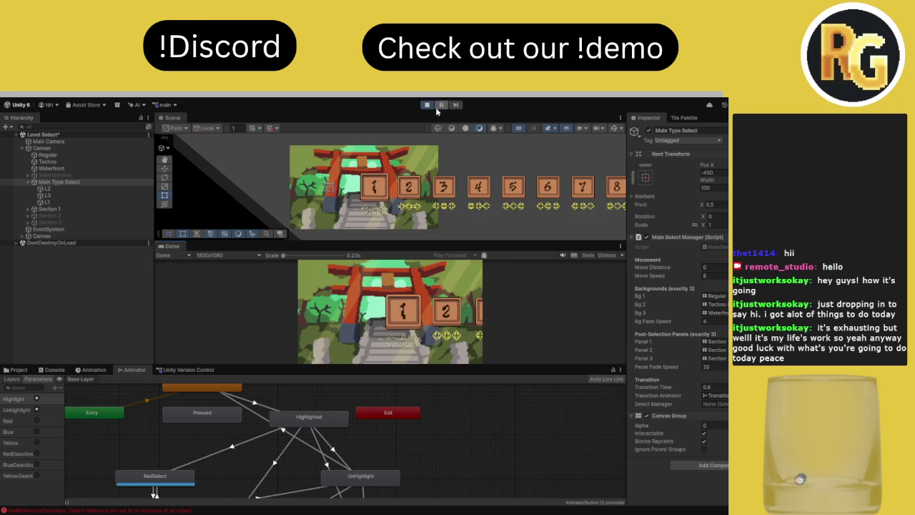
{"action": "key", "text": "ctrl+p"}
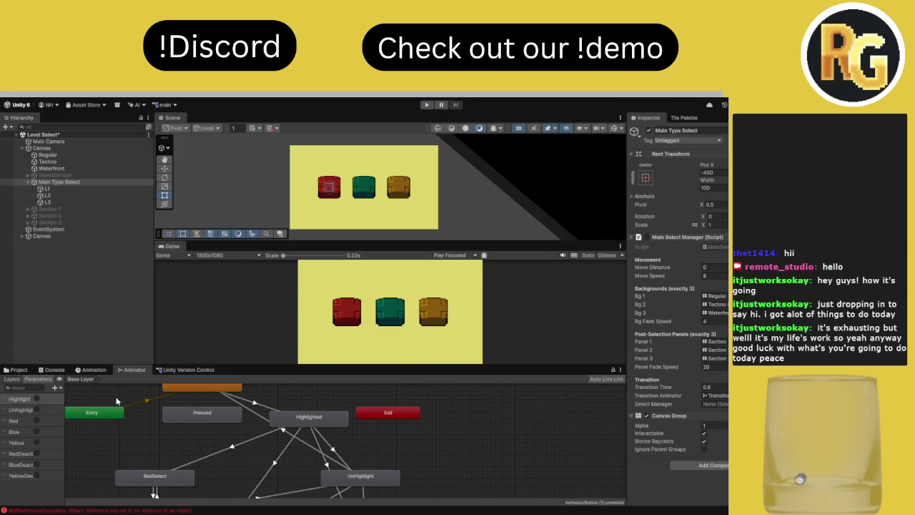
Check the Console for errors, then inspect the Highlighted to UnHighlight transition in the Animator
{"action": "left_click", "coordinate": [53, 370]}
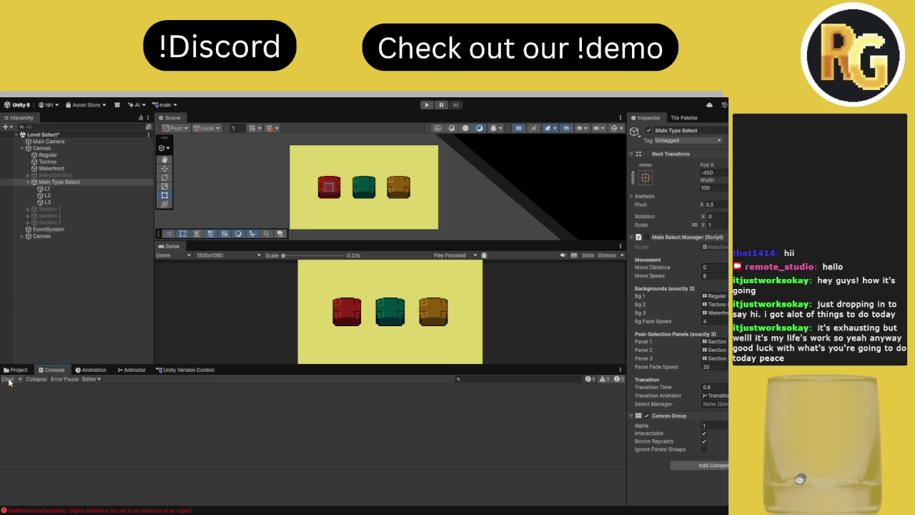
{"action": "left_click", "coordinate": [133, 370]}
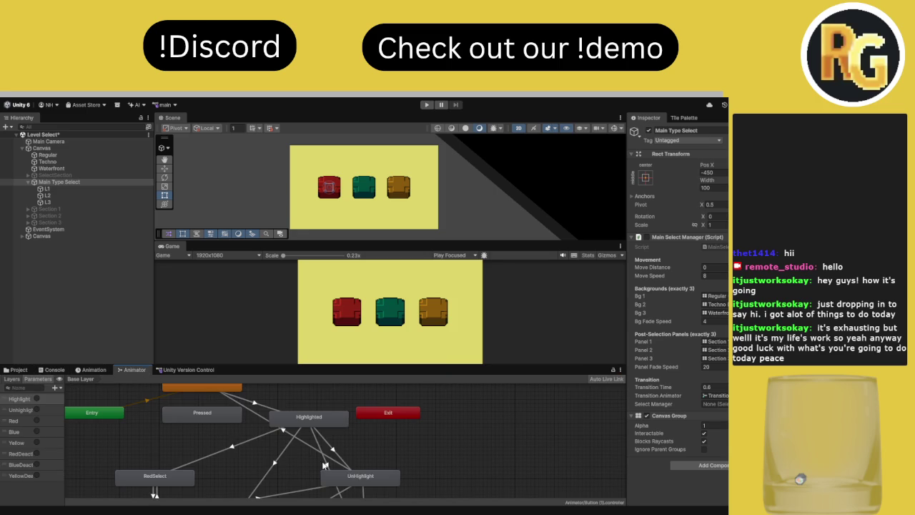
{"action": "left_click", "coordinate": [335, 450]}
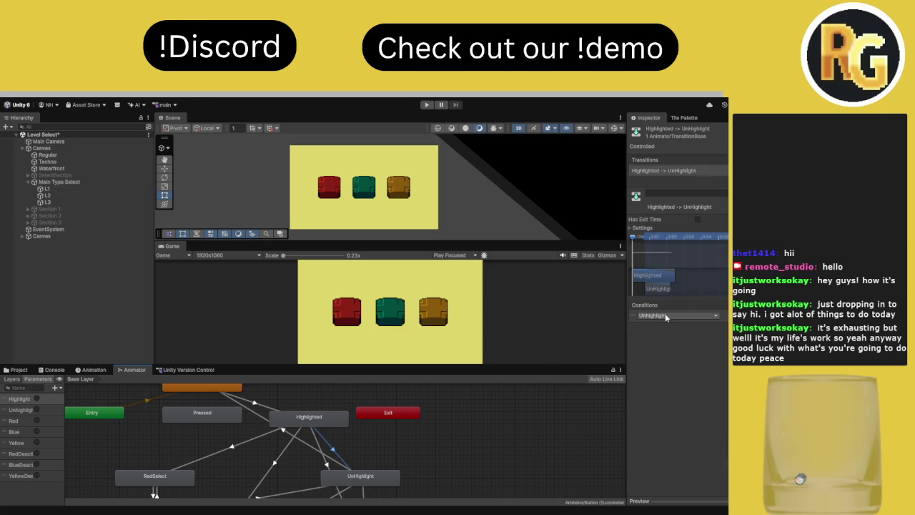
Give the UnHighlight to New State transition a Highlight condition with exit time off, and play-test
{"action": "left_click", "coordinate": [286, 433]}
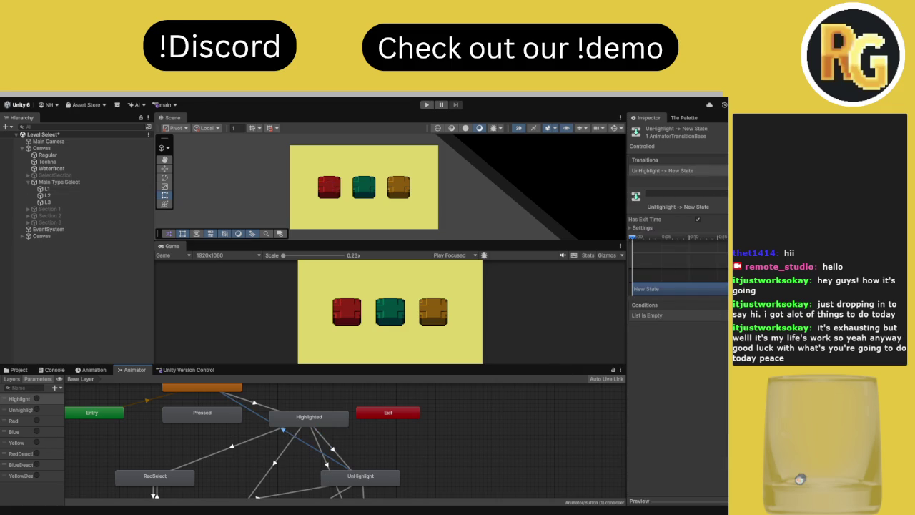
{"action": "left_click", "coordinate": [702, 323]}
{"action": "left_click", "coordinate": [698, 220]}
{"action": "key", "text": "ctrl+p"}
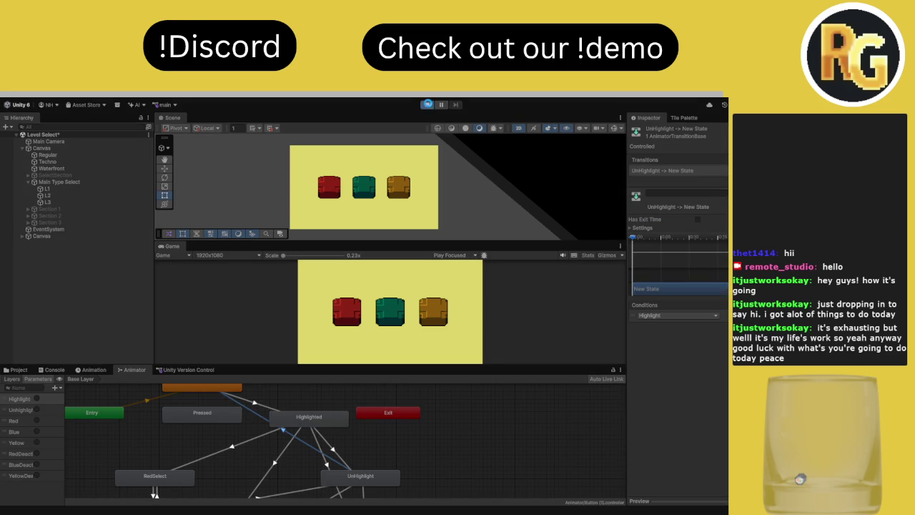
{"action": "left_click", "coordinate": [428, 104]}
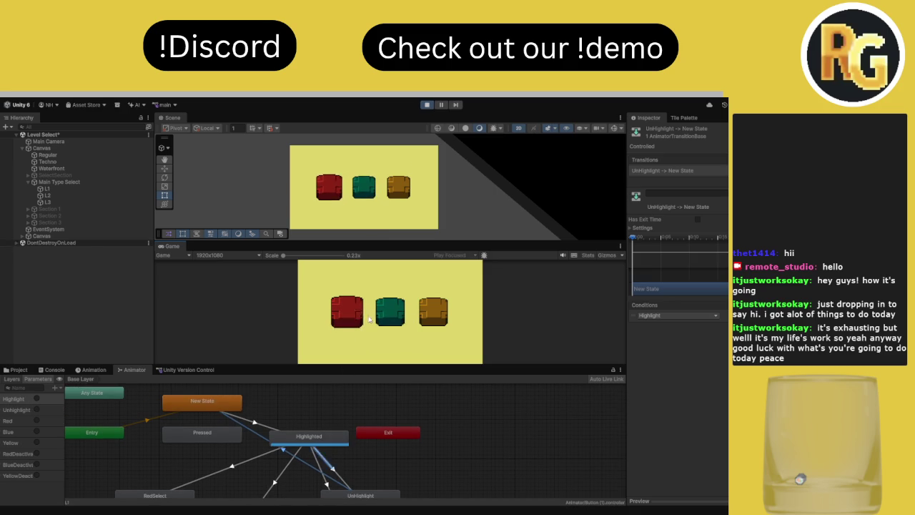
{"action": "left_click", "coordinate": [426, 105]}
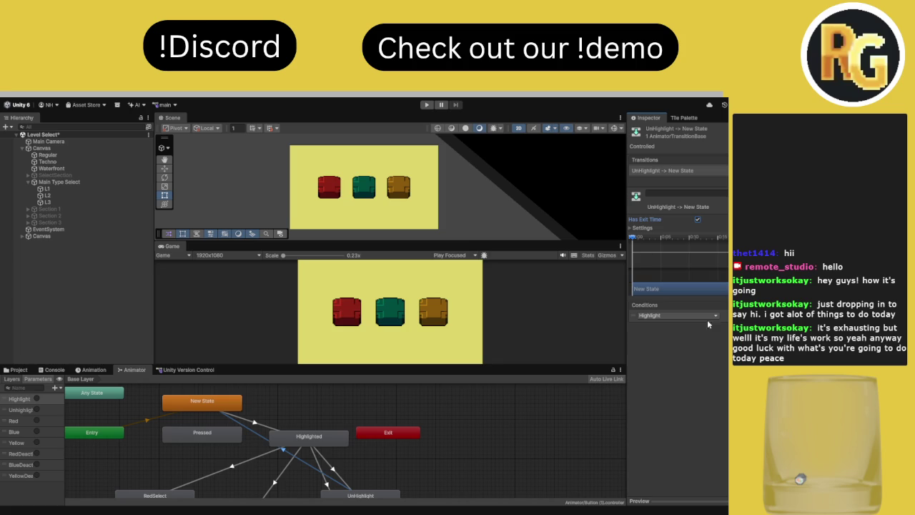
Remove the Highlight condition from that transition and play-test the buttons again
{"action": "left_click", "coordinate": [740, 326]}
{"action": "left_click", "coordinate": [428, 105]}
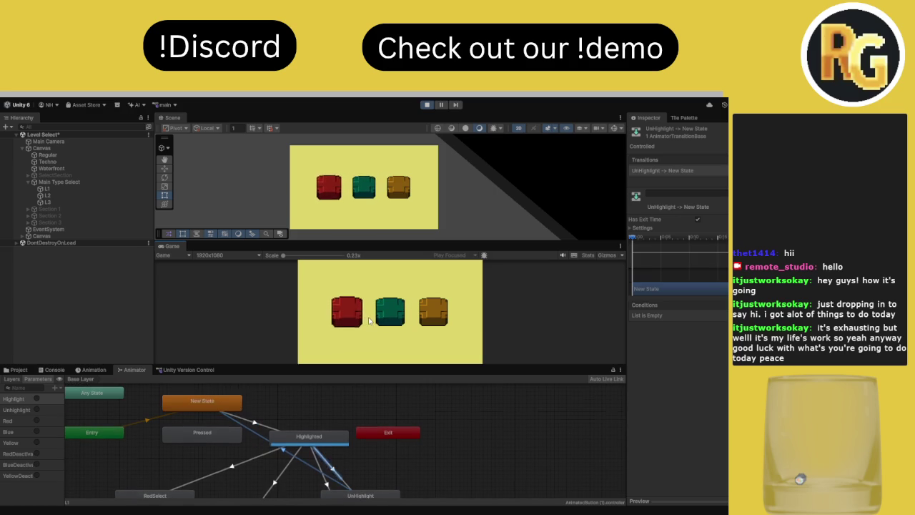
{"action": "left_click", "coordinate": [426, 104]}
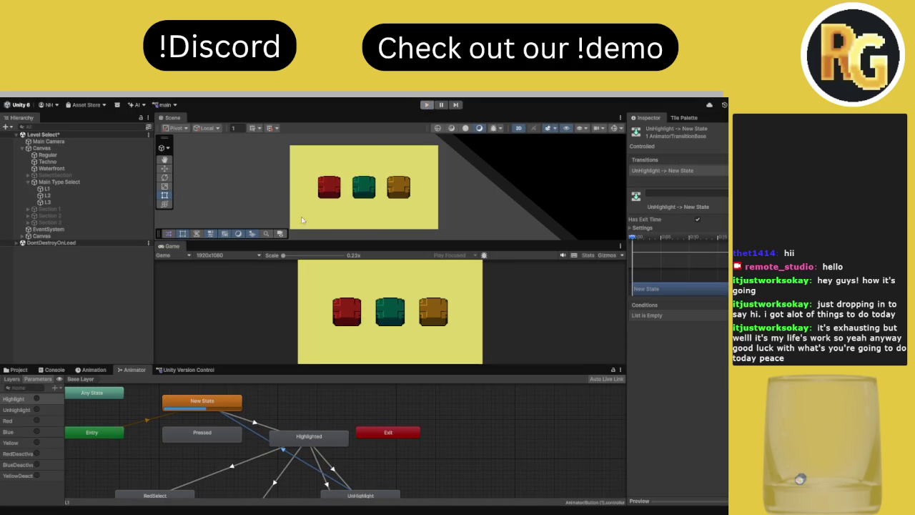
Scrub L1's Highlighted clip, then switch to the UnHighlight clip and scrub its Scale keys
{"action": "left_click", "coordinate": [82, 189]}
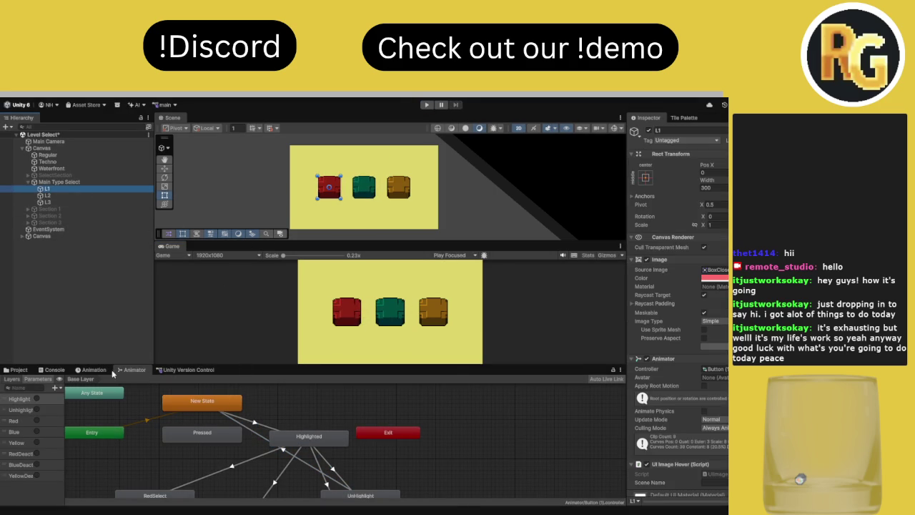
{"action": "left_click", "coordinate": [90, 369]}
{"action": "mouse_move", "coordinate": [147, 379]}
{"action": "left_mouse_down"}
{"action": "mouse_move", "coordinate": [428, 380]}
{"action": "mouse_move", "coordinate": [344, 384]}
{"action": "left_mouse_up"}
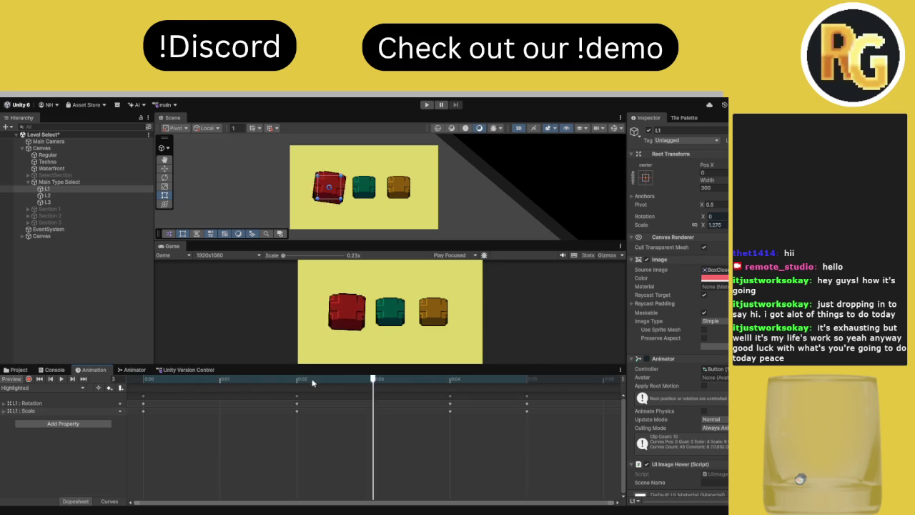
{"action": "left_click", "coordinate": [38, 388]}
{"action": "left_click", "coordinate": [41, 447]}
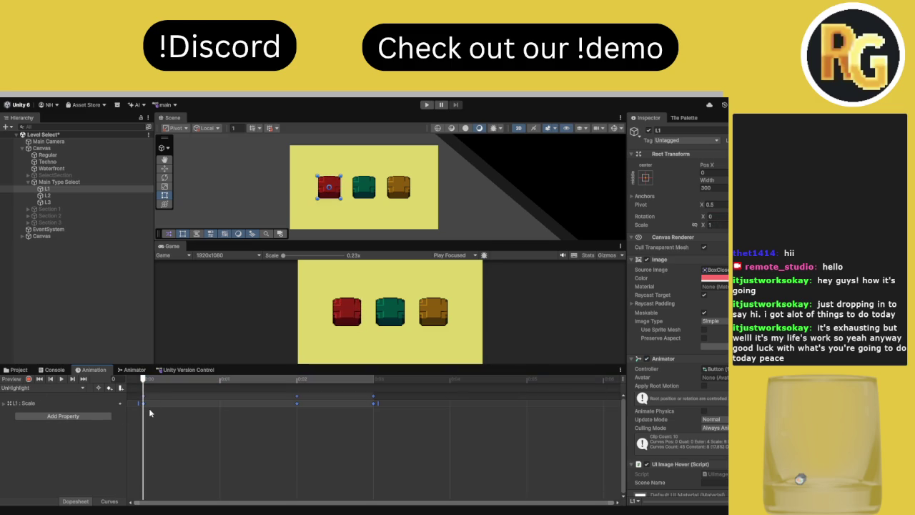
{"action": "left_click_drag", "start_coordinate": [171, 380], "coordinate": [325, 376]}
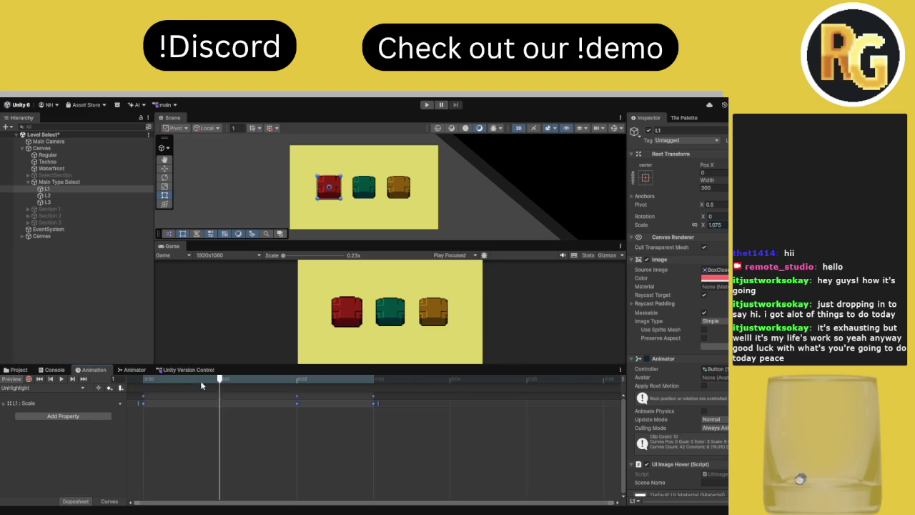
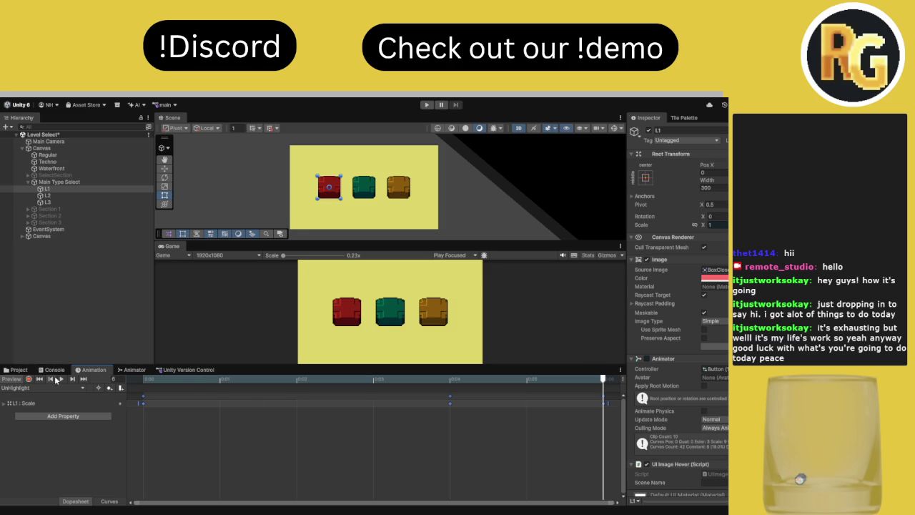
Inspect the button's Animator transitions and expand Settings for Highlighted→UnHighlight, showing its 0.25 duration
{"action": "left_click", "coordinate": [136, 370]}
{"action": "left_click", "coordinate": [256, 423]}
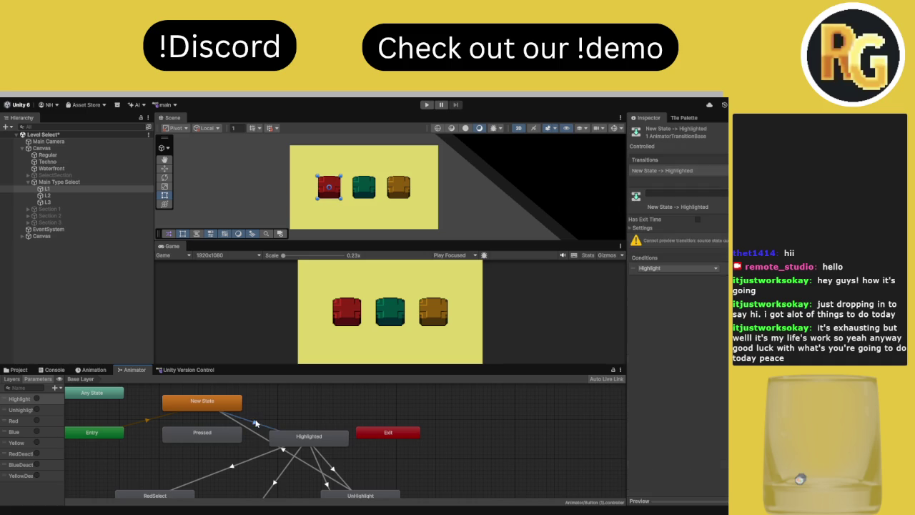
{"action": "left_click", "coordinate": [335, 472]}
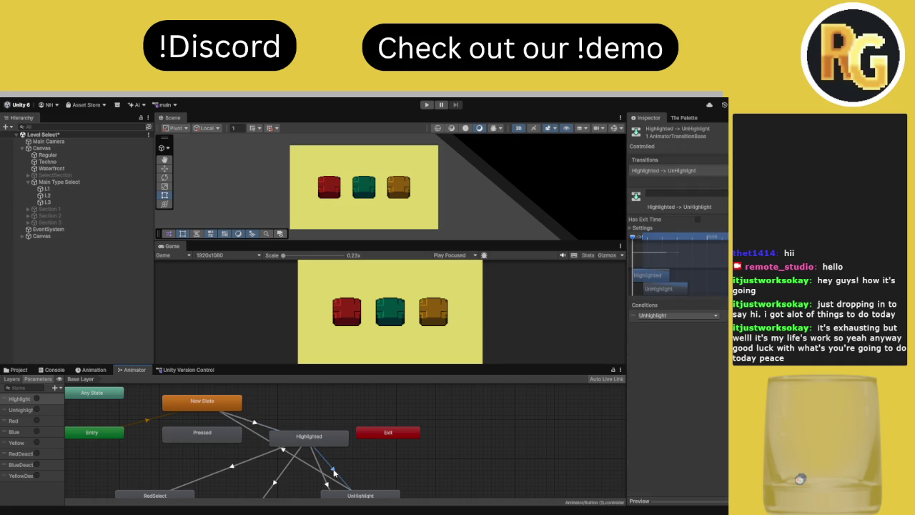
{"action": "left_click", "coordinate": [284, 451]}
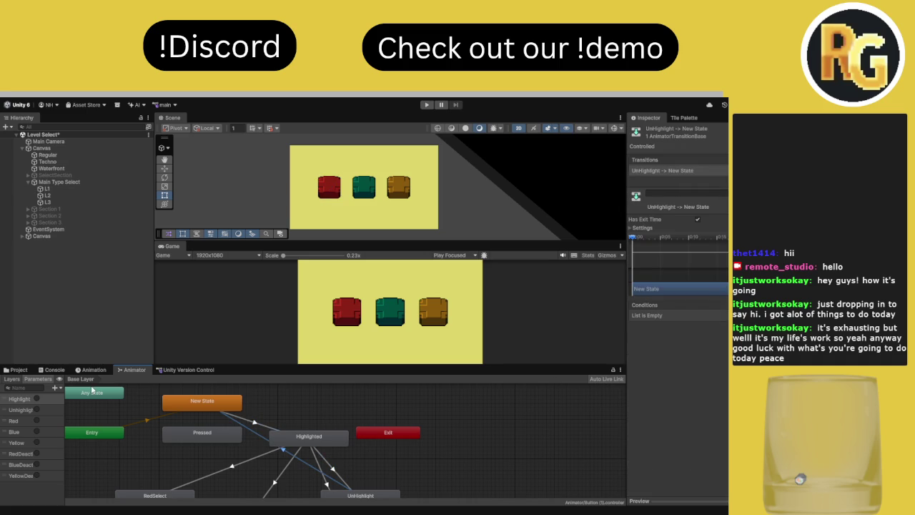
{"action": "left_click", "coordinate": [336, 473]}
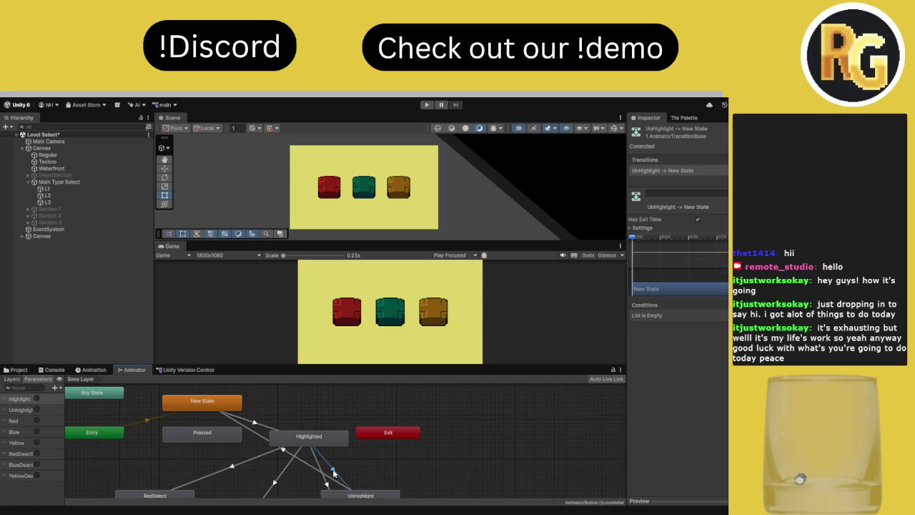
{"action": "left_click", "coordinate": [642, 229]}
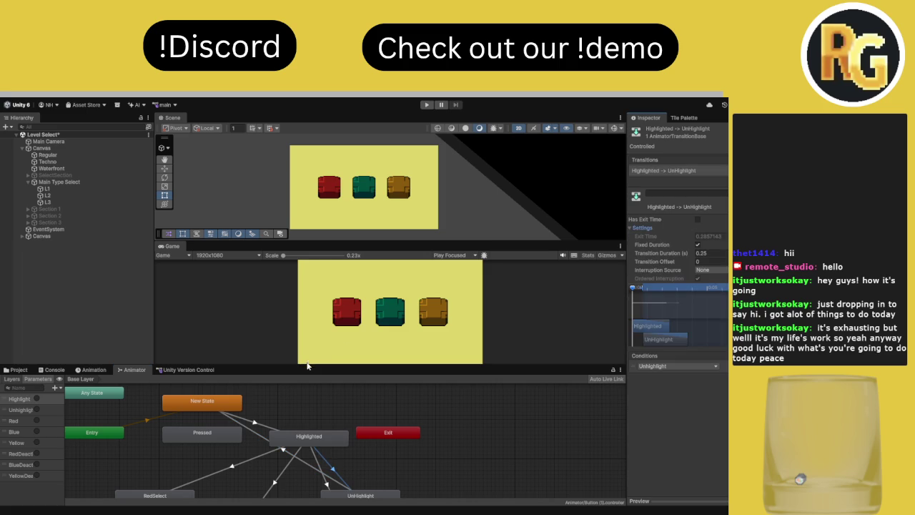
{"action": "mouse_move", "coordinate": [318, 366]}
{"action": "left_mouse_down"}
{"action": "mouse_move", "coordinate": [331, 334]}
{"action": "mouse_move", "coordinate": [325, 308]}
{"action": "left_mouse_up"}
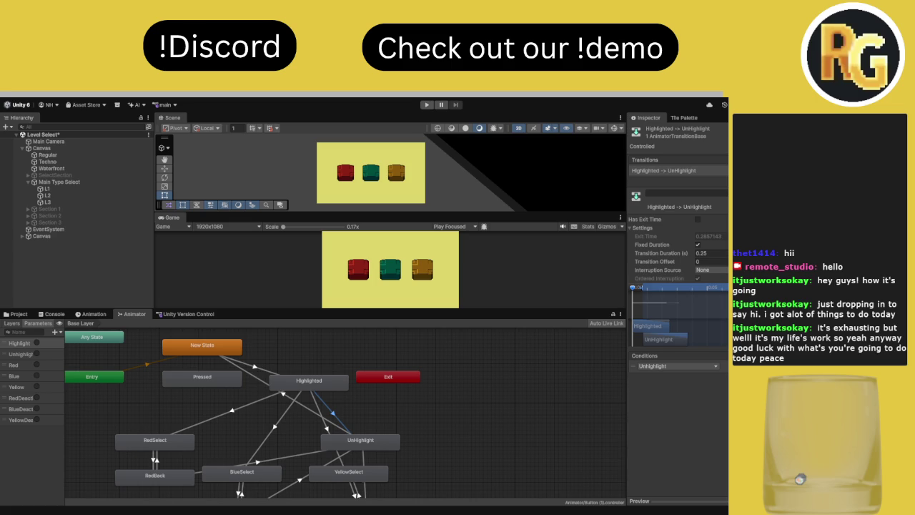
Select the New State node and enter Play mode to test the hover animation
{"action": "left_click", "coordinate": [229, 353]}
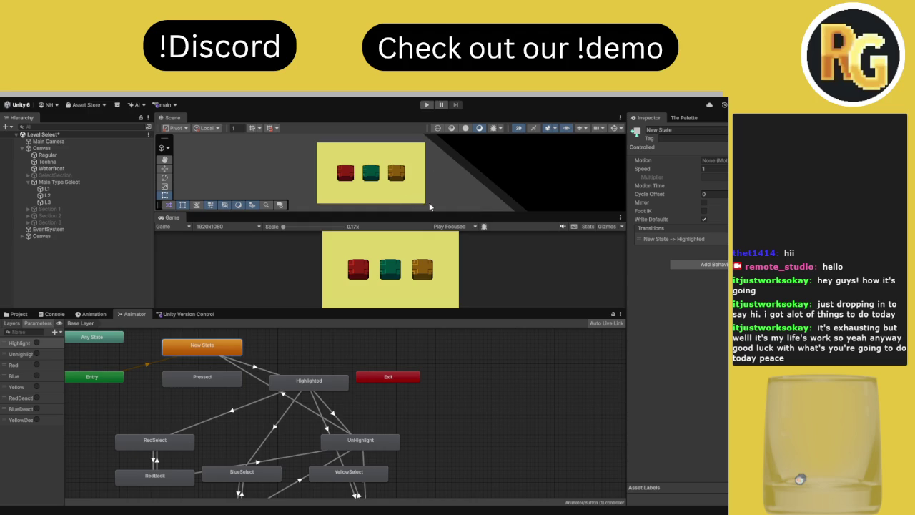
{"action": "left_click", "coordinate": [427, 105]}
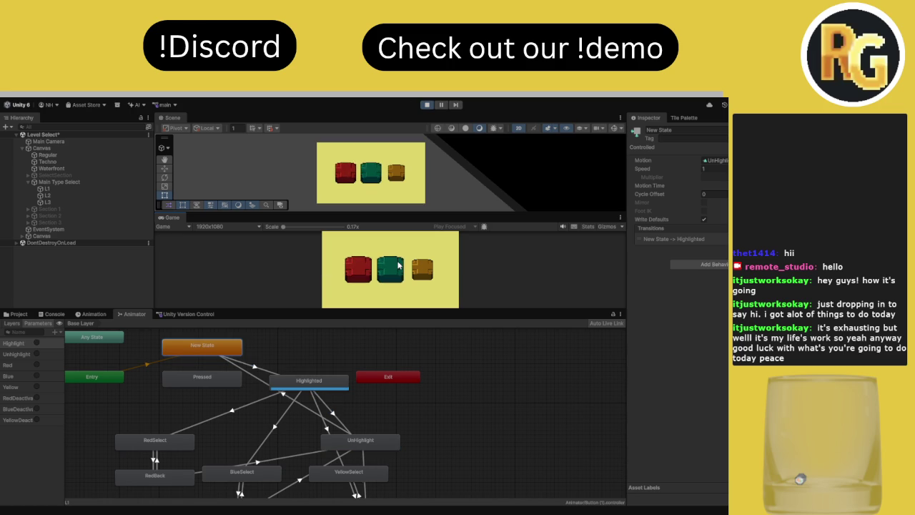
Exit Play mode, expand the UnHighlight→New State transition's Settings, and select the L1 button
{"action": "left_click", "coordinate": [427, 104]}
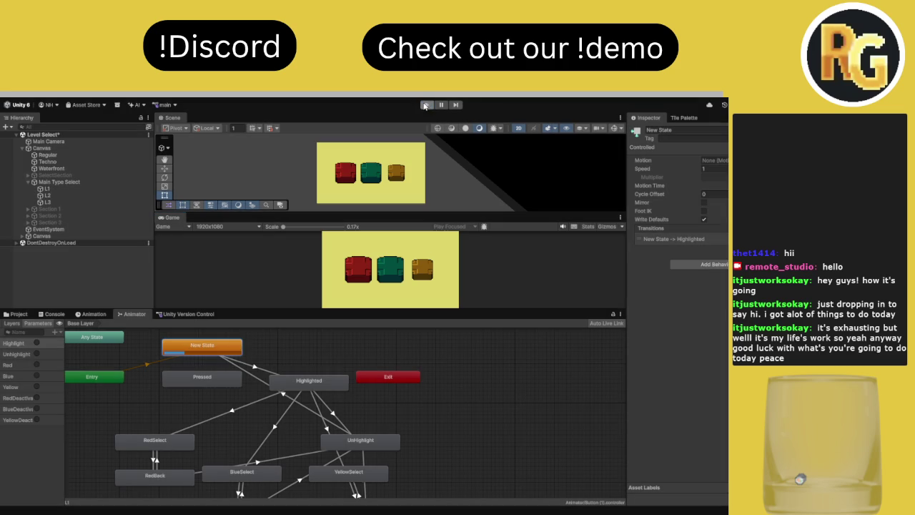
{"action": "left_click", "coordinate": [293, 403]}
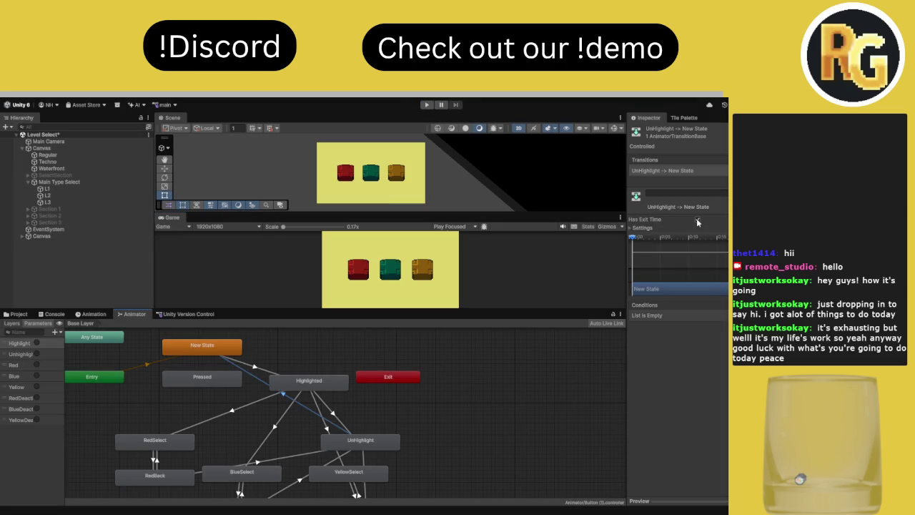
{"action": "left_click", "coordinate": [649, 228]}
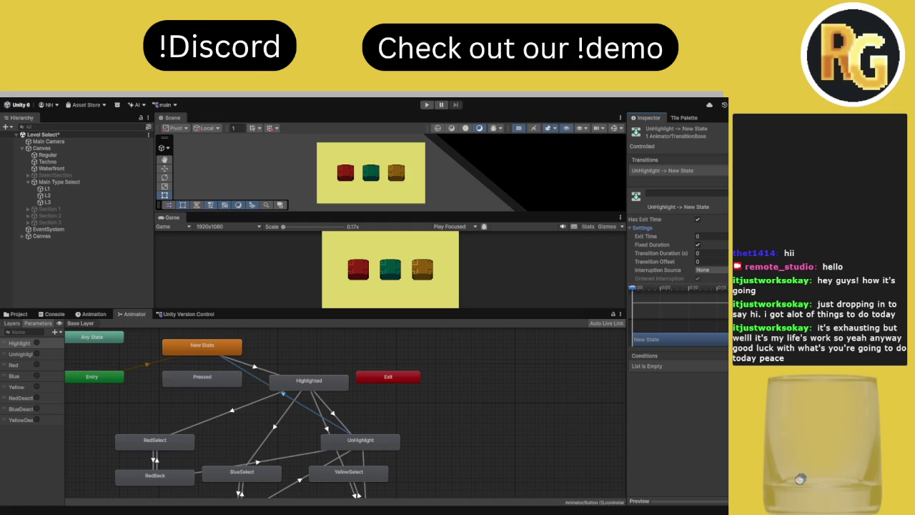
{"action": "left_click", "coordinate": [80, 189]}
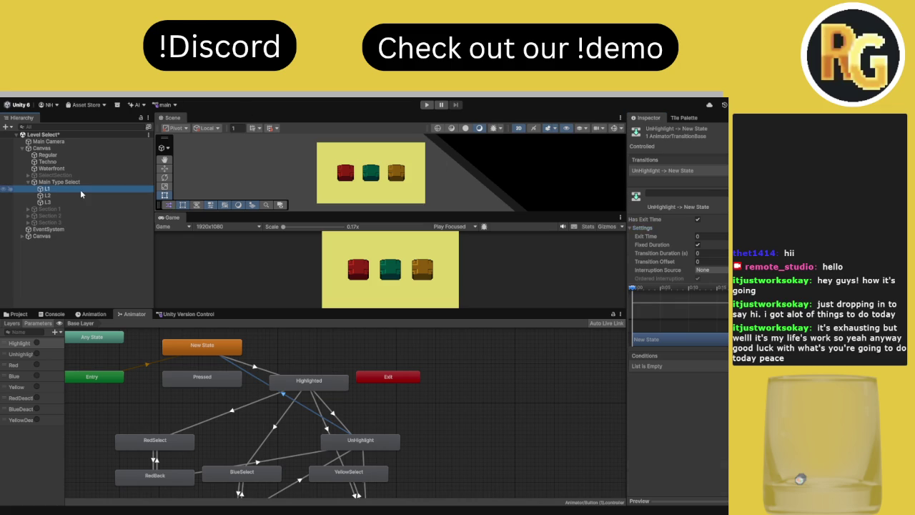
{"action": "left_click", "coordinate": [281, 379]}
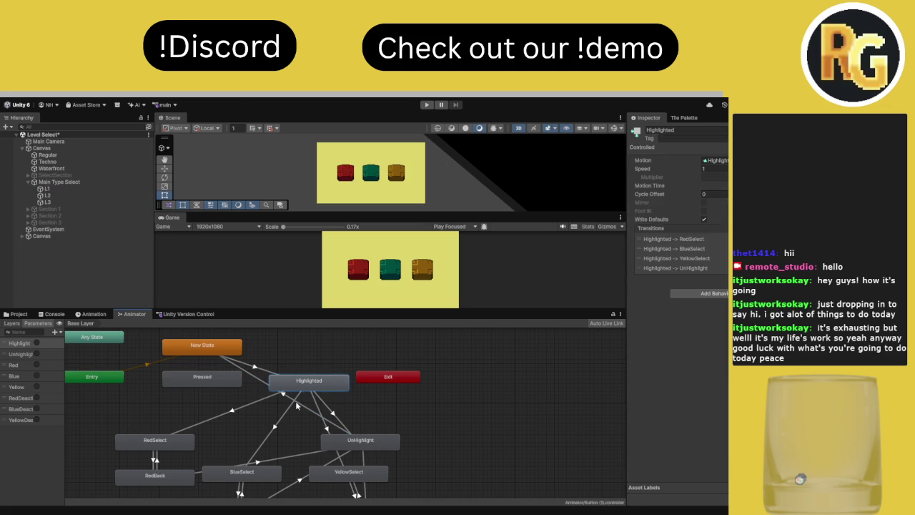
{"action": "left_click", "coordinate": [288, 399]}
{"action": "left_click", "coordinate": [316, 389]}
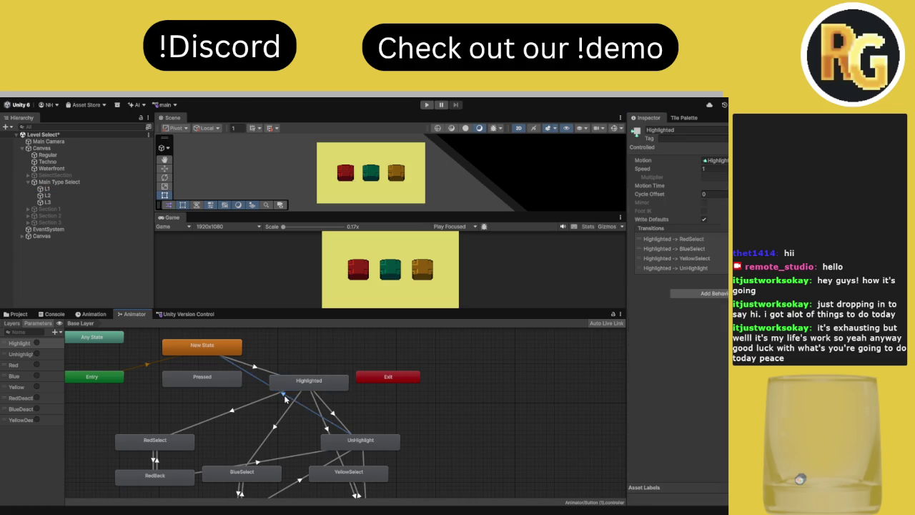
{"action": "left_click", "coordinate": [350, 442]}
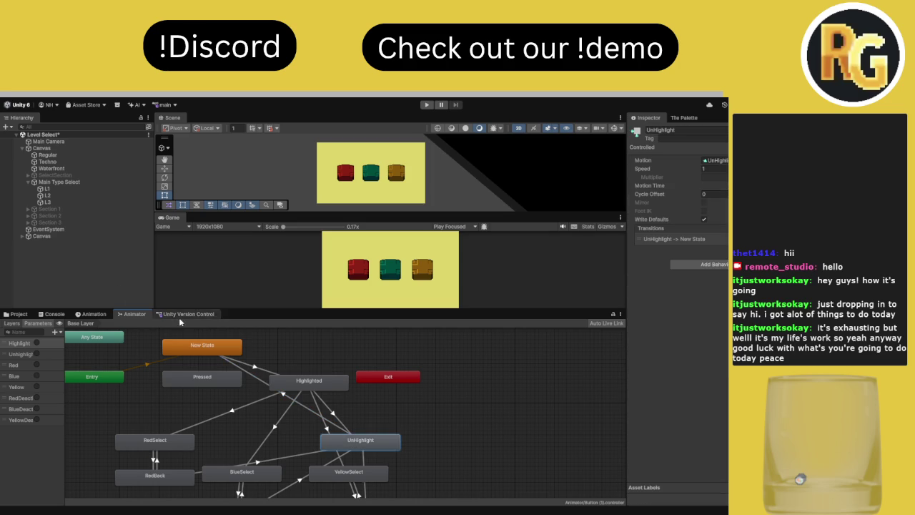
{"action": "left_click", "coordinate": [94, 314]}
{"action": "left_click", "coordinate": [133, 313]}
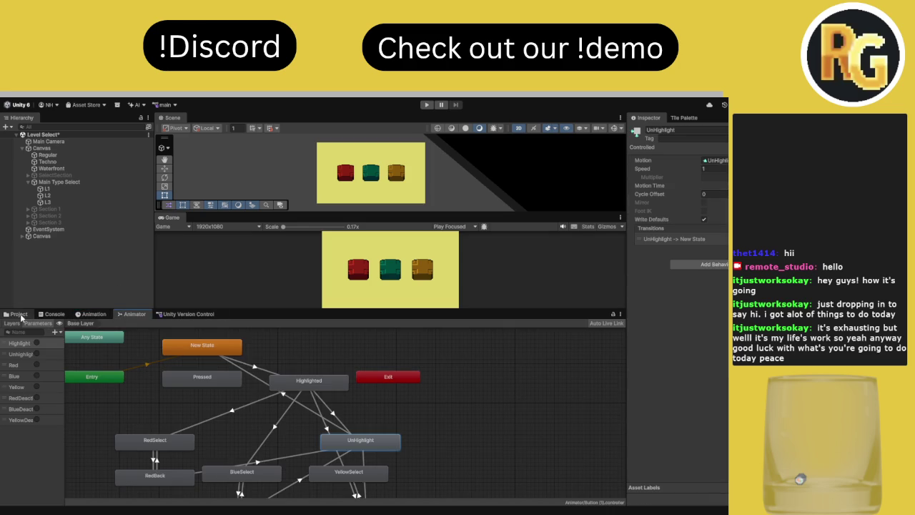
{"action": "left_click", "coordinate": [18, 315]}
{"action": "left_click", "coordinate": [126, 314]}
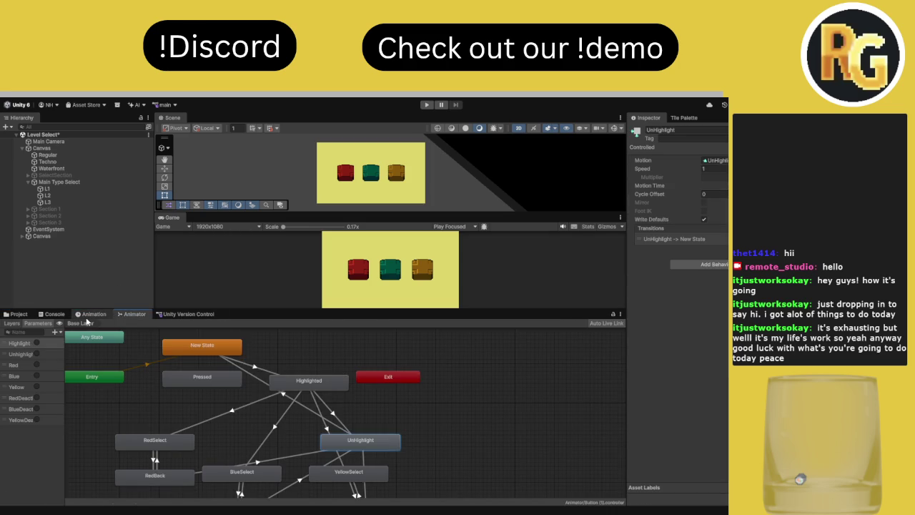
{"action": "left_click", "coordinate": [57, 188]}
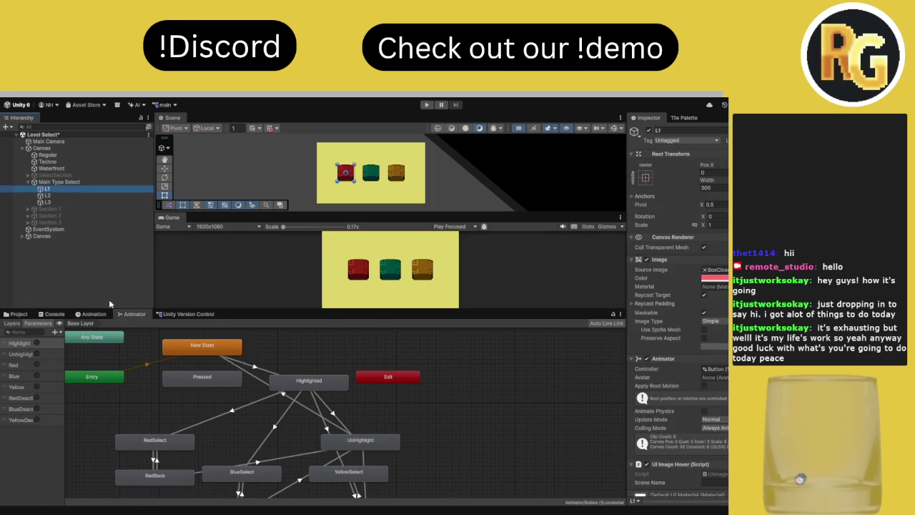
{"action": "left_click", "coordinate": [94, 314]}
{"action": "left_click", "coordinate": [347, 323]}
{"action": "key", "text": "period"}
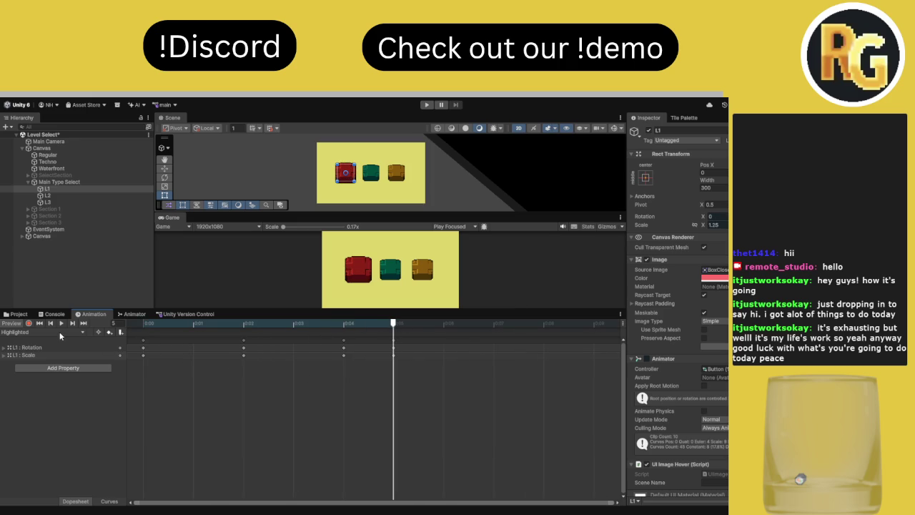
{"action": "left_click", "coordinate": [41, 332]}
{"action": "left_click", "coordinate": [43, 398]}
{"action": "scroll", "coordinate": [296, 408], "scroll_direction": "down", "scroll_amount": 3}
{"action": "left_click_drag", "start_coordinate": [329, 324], "coordinate": [428, 329]}
{"action": "left_click_drag", "start_coordinate": [188, 327], "coordinate": [461, 330]}
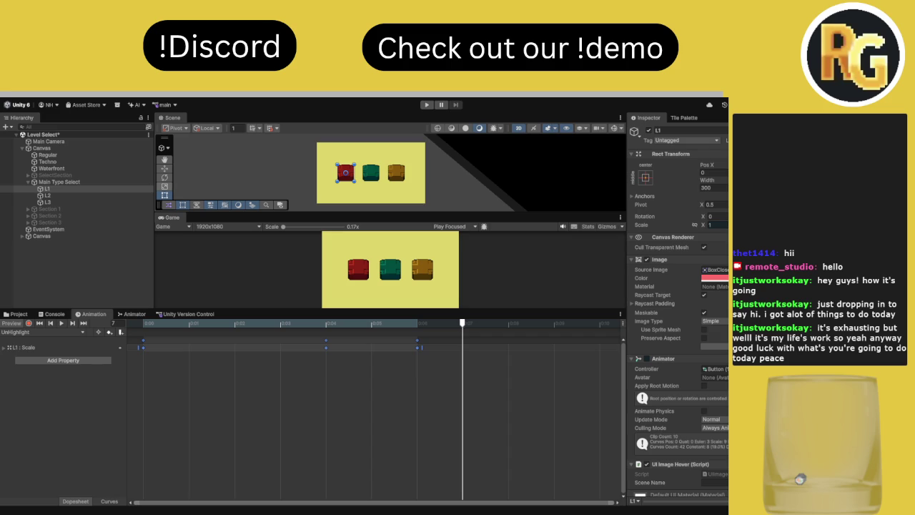
{"action": "left_click", "coordinate": [133, 314]}
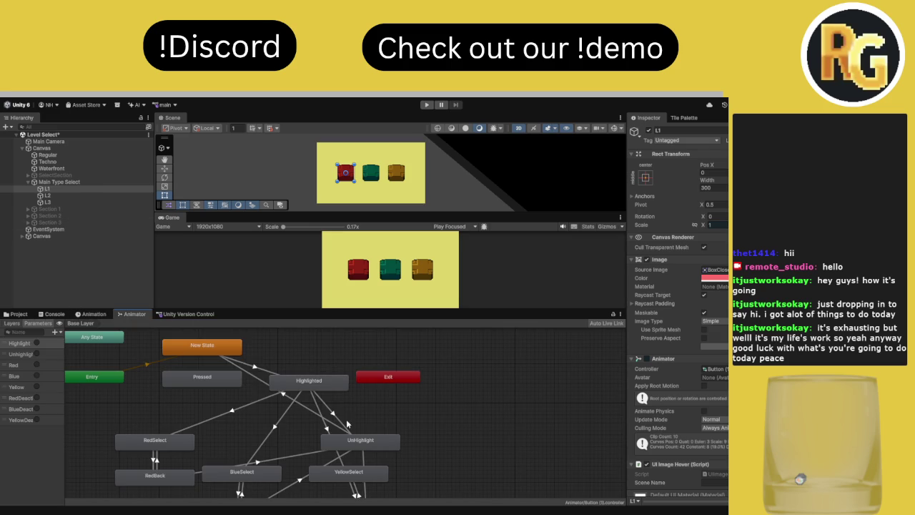
Delete BlueSelect→UnHighlight, BlueBack→YellowSelect and Highlighted→RedSelect/BlueSelect transitions, then replay the game
{"action": "left_click", "coordinate": [334, 414]}
{"action": "scroll", "coordinate": [321, 407], "scroll_direction": "down", "scroll_amount": 3}
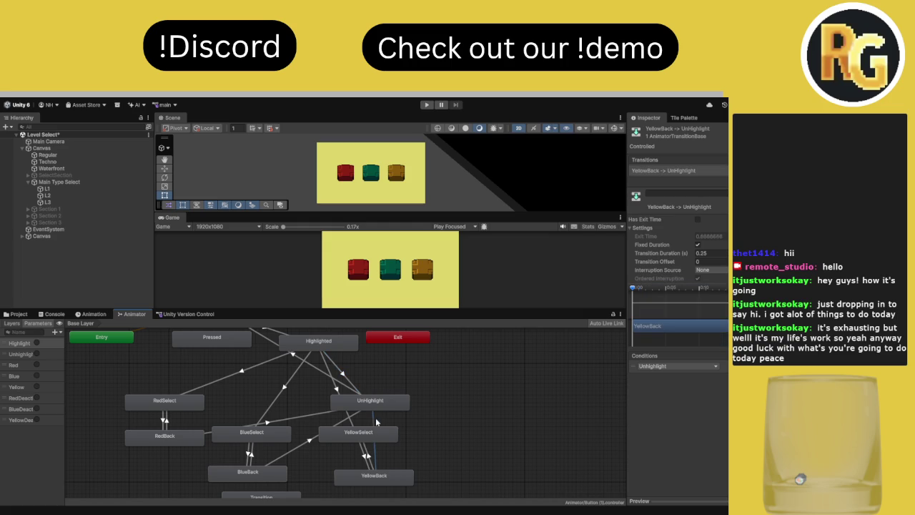
{"action": "left_click", "coordinate": [387, 416]}
{"action": "left_click", "coordinate": [303, 418]}
{"action": "key", "text": "Delete"}
{"action": "left_click", "coordinate": [312, 441]}
{"action": "key", "text": "Delete"}
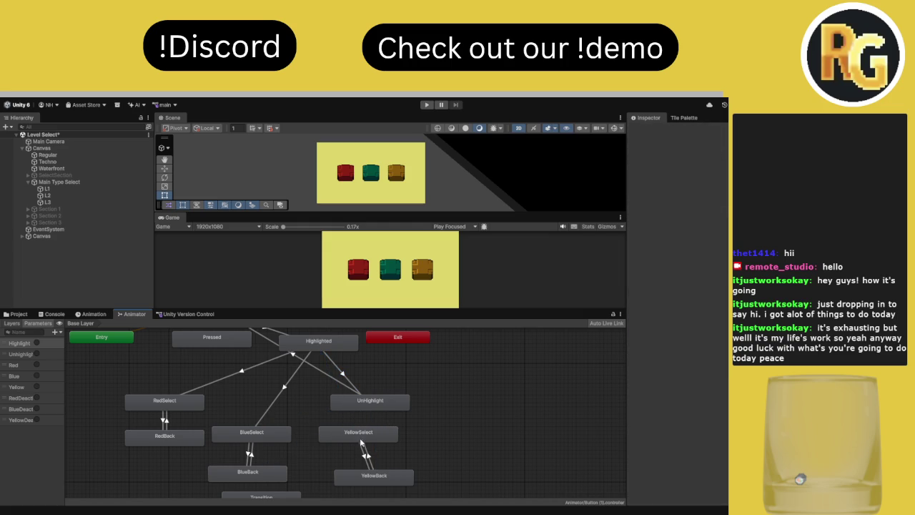
{"action": "left_click", "coordinate": [366, 455]}
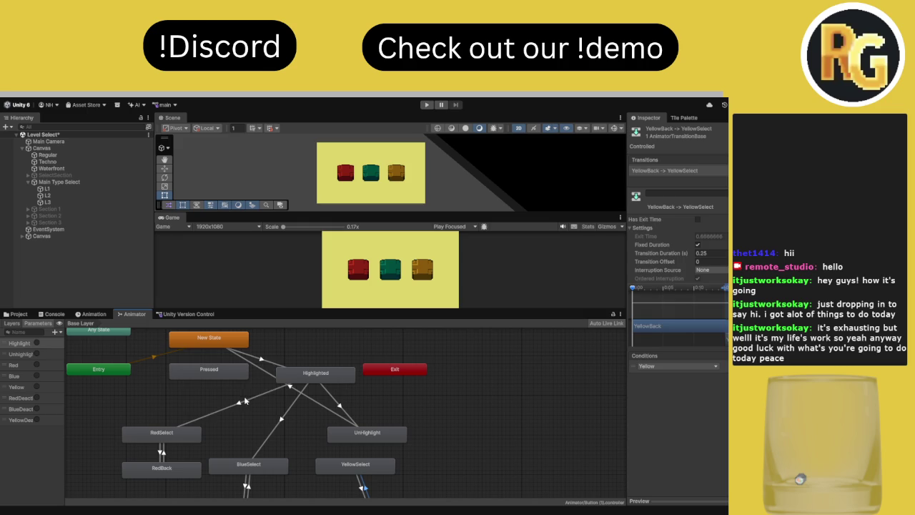
{"action": "left_click", "coordinate": [246, 394]}
{"action": "key", "text": "Delete"}
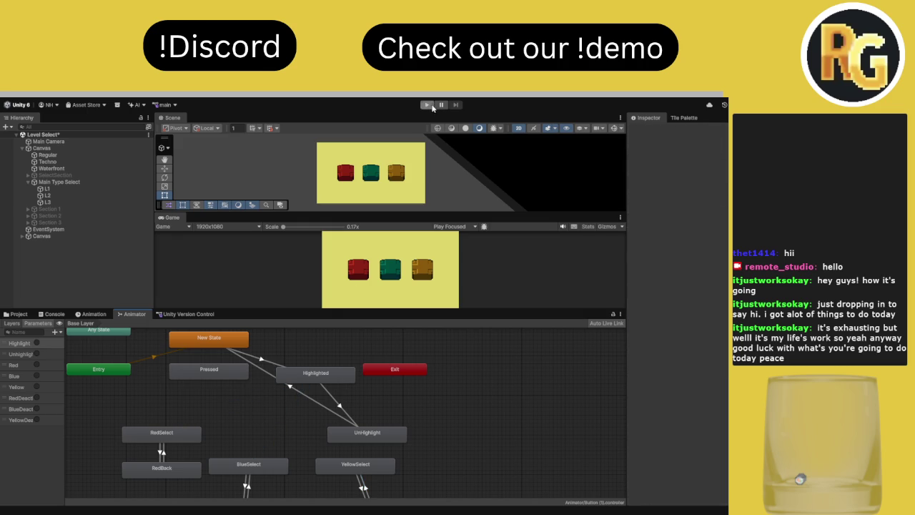
{"action": "left_click", "coordinate": [426, 104]}
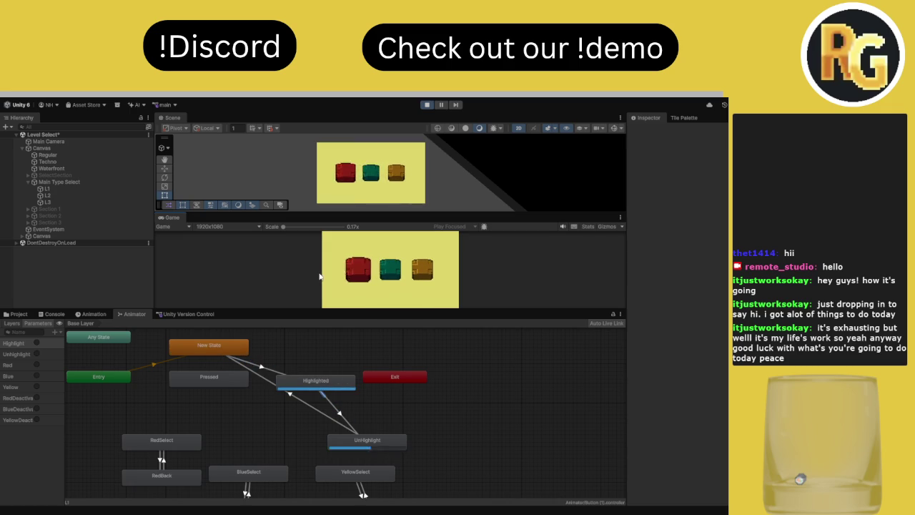
Stop play, set New State→Highlighted and Highlighted→UnHighlight durations to 0, then replay
{"action": "key", "text": "ctrl+p"}
{"action": "left_click", "coordinate": [266, 367]}
{"action": "left_click", "coordinate": [646, 231]}
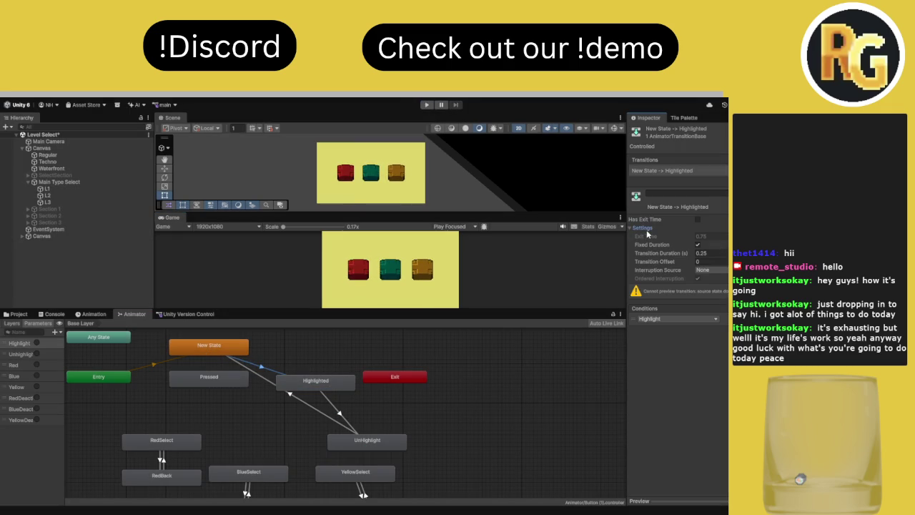
{"action": "left_click_drag", "start_coordinate": [659, 252], "coordinate": [627, 249]}
{"action": "left_click", "coordinate": [342, 416]}
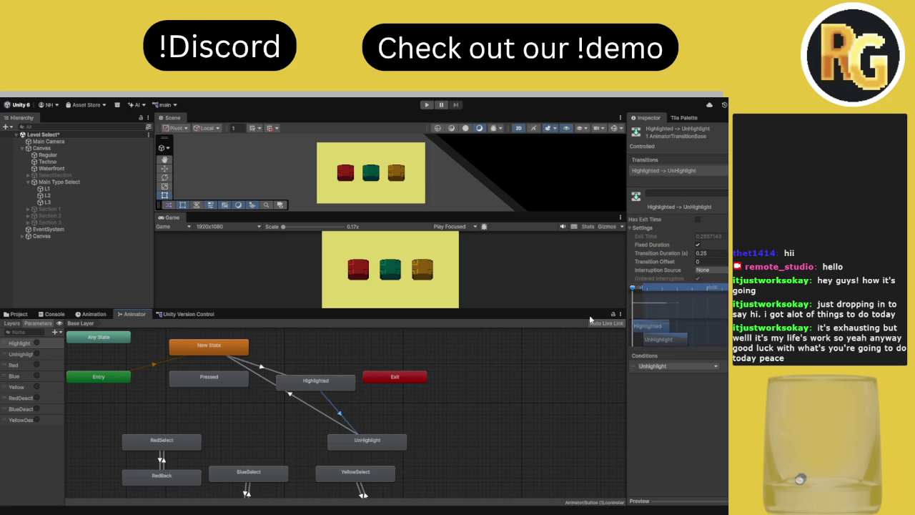
{"action": "left_click_drag", "start_coordinate": [662, 254], "coordinate": [601, 263]}
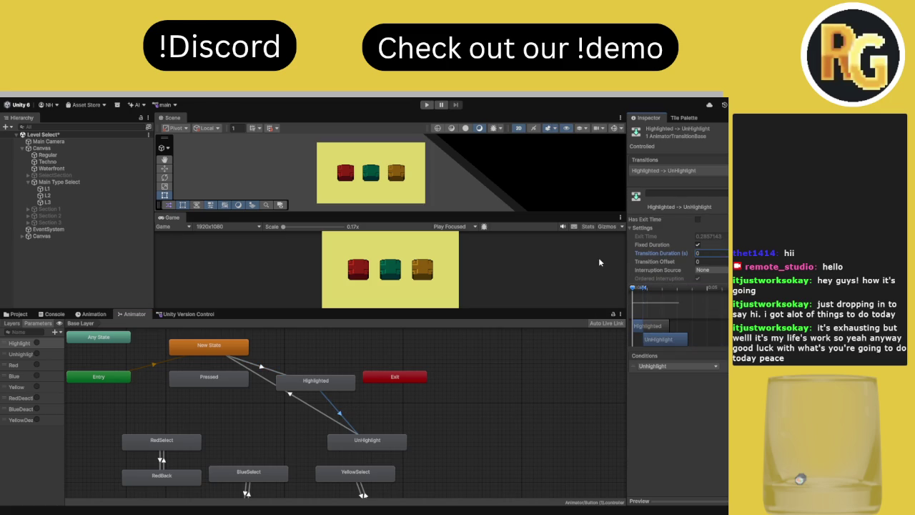
{"action": "left_click", "coordinate": [293, 395]}
{"action": "left_click", "coordinate": [426, 104]}
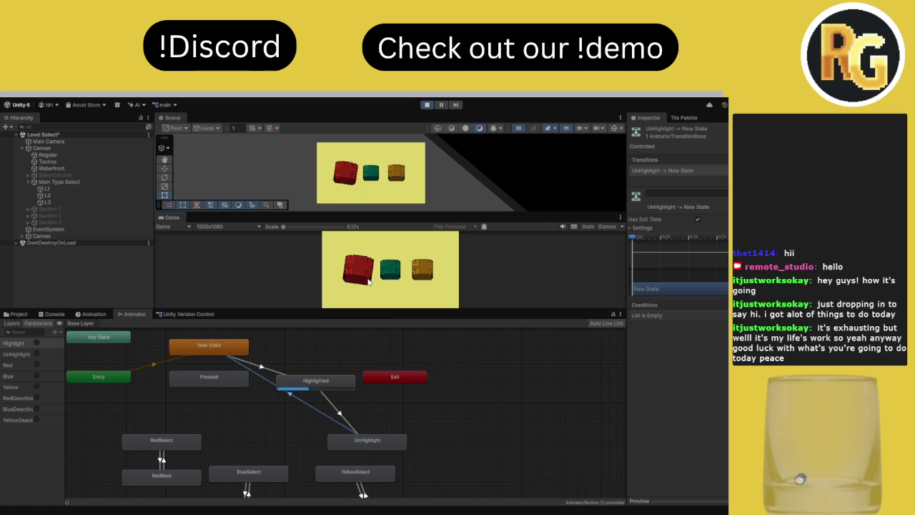
Enlarge the Game view, test clicking and hovering the level blocks, then stop play
{"action": "left_click_drag", "start_coordinate": [392, 310], "coordinate": [369, 375]}
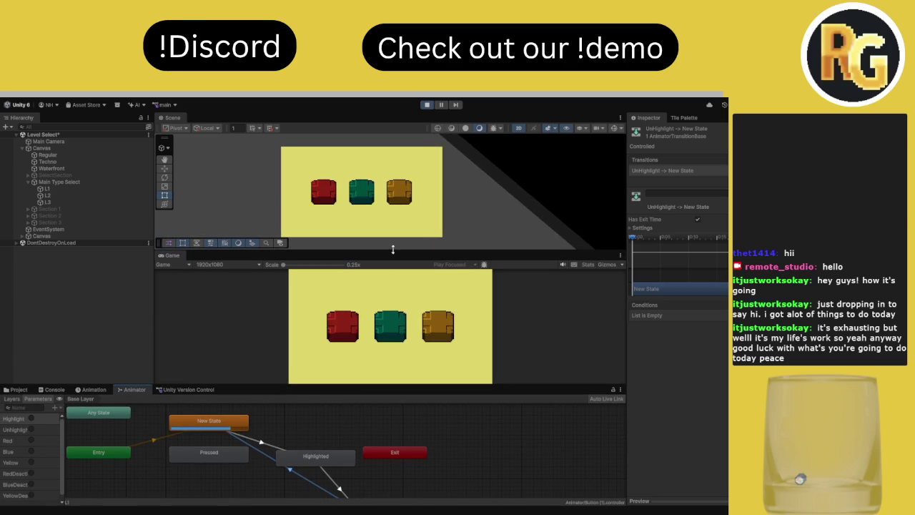
{"action": "left_click_drag", "start_coordinate": [393, 245], "coordinate": [390, 189]}
{"action": "left_click", "coordinate": [321, 300]}
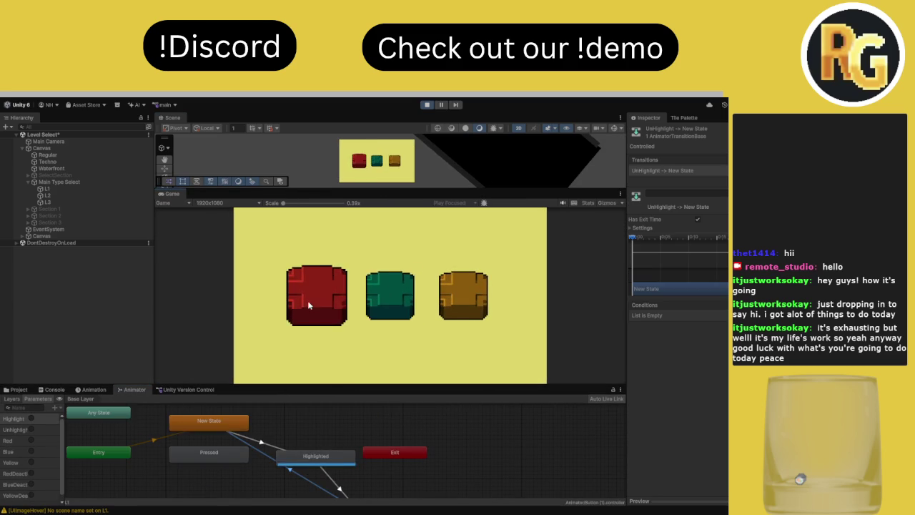
{"action": "left_click", "coordinate": [633, 228]}
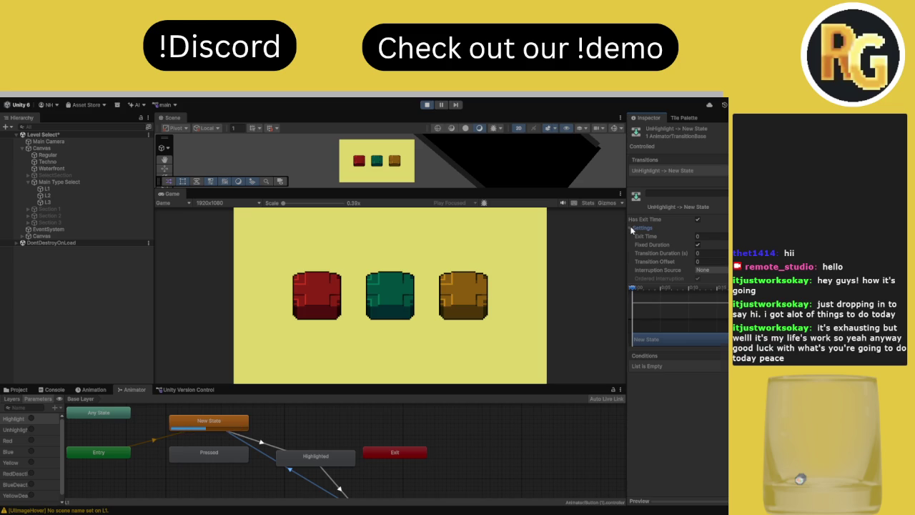
{"action": "left_click", "coordinate": [632, 228]}
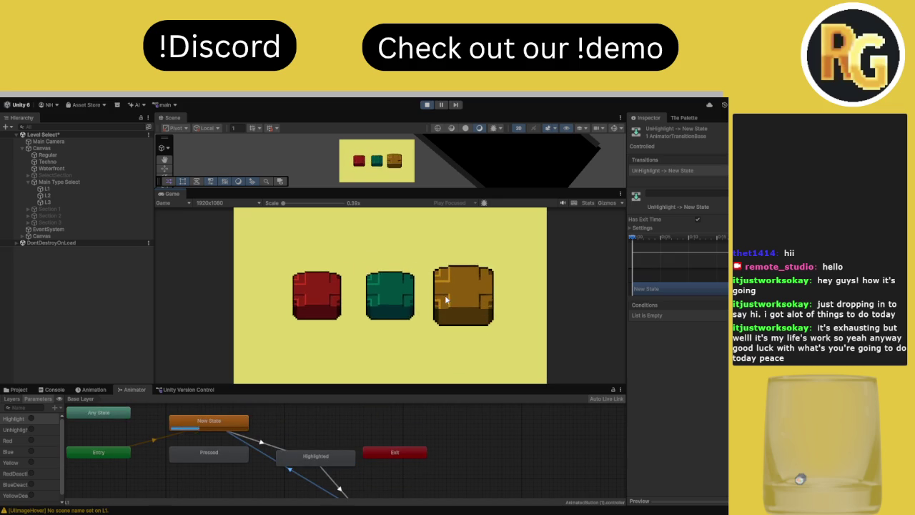
{"action": "left_click", "coordinate": [379, 295]}
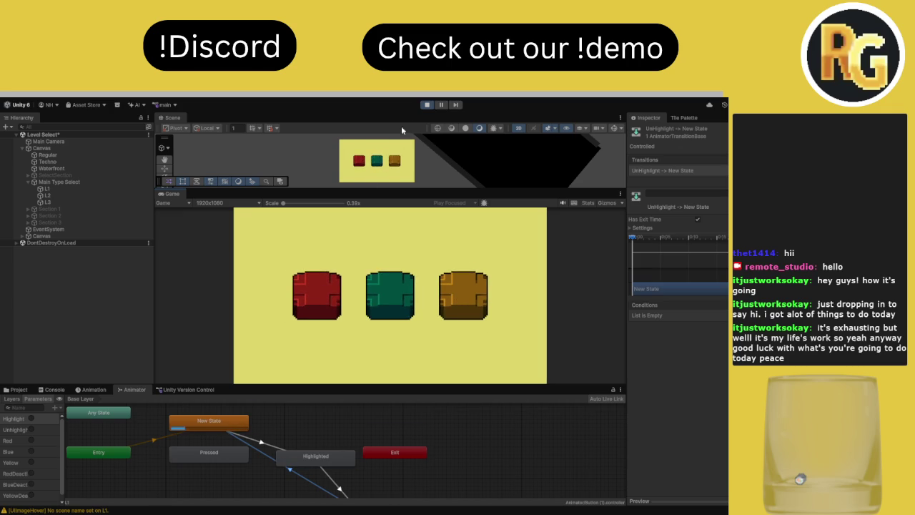
{"action": "left_click", "coordinate": [427, 105]}
{"action": "left_click", "coordinate": [14, 390]}
Remove the Rotation track from L1's Highlighted clip and preview the animation
{"action": "left_click", "coordinate": [92, 389]}
{"action": "left_click", "coordinate": [71, 189]}
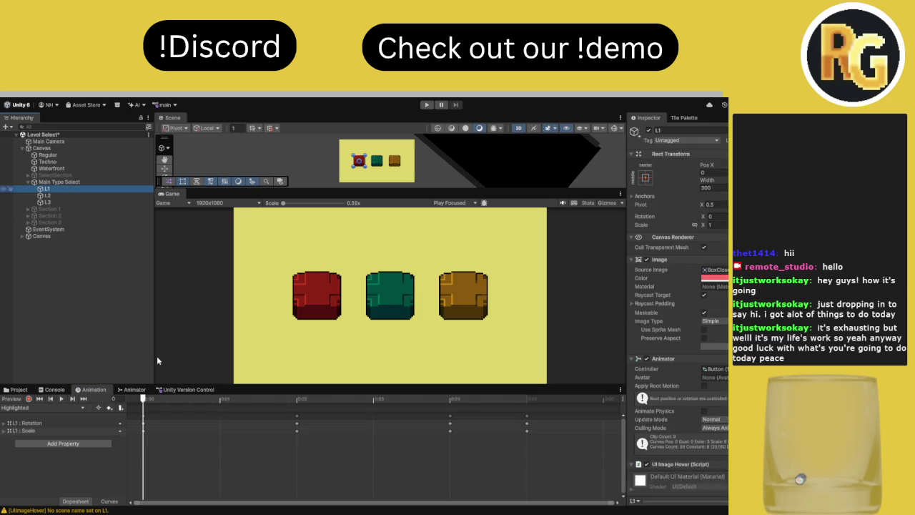
{"action": "scroll", "coordinate": [233, 465], "scroll_direction": "down", "scroll_amount": 3}
{"action": "mouse_move", "coordinate": [173, 398]}
{"action": "left_mouse_down"}
{"action": "mouse_move", "coordinate": [409, 398]}
{"action": "mouse_move", "coordinate": [143, 398]}
{"action": "left_mouse_up"}
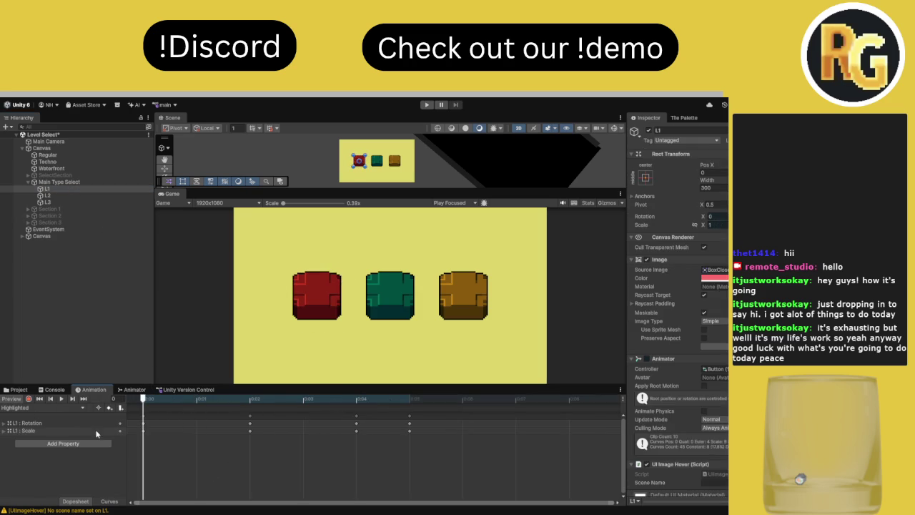
{"action": "left_click", "coordinate": [53, 423]}
{"action": "key", "text": "Delete"}
{"action": "key", "text": "space"}
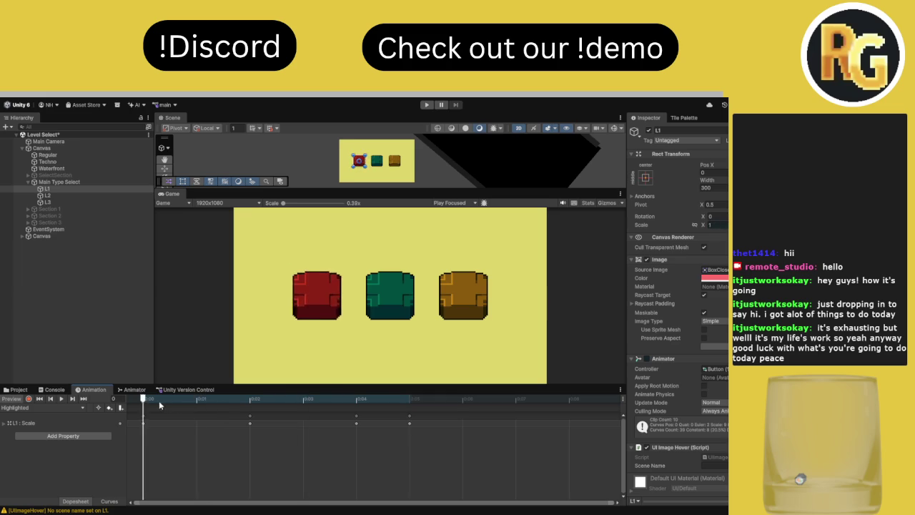
Select all of the Highlighted clip's keyframes and stretch them so the animation lasts longer
{"action": "scroll", "coordinate": [367, 401], "scroll_direction": "down", "scroll_amount": 3}
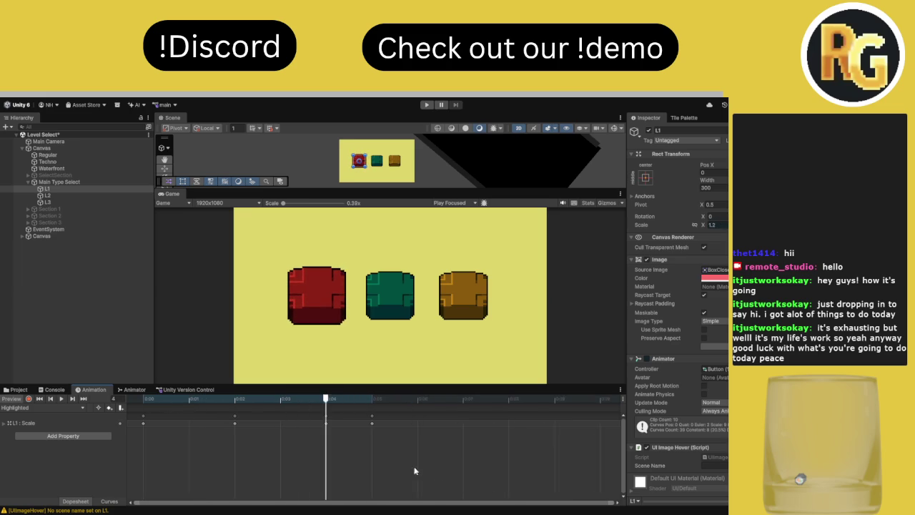
{"action": "left_click_drag", "start_coordinate": [439, 481], "coordinate": [142, 411]}
{"action": "left_click_drag", "start_coordinate": [333, 424], "coordinate": [443, 424]}
{"action": "left_click", "coordinate": [62, 398]}
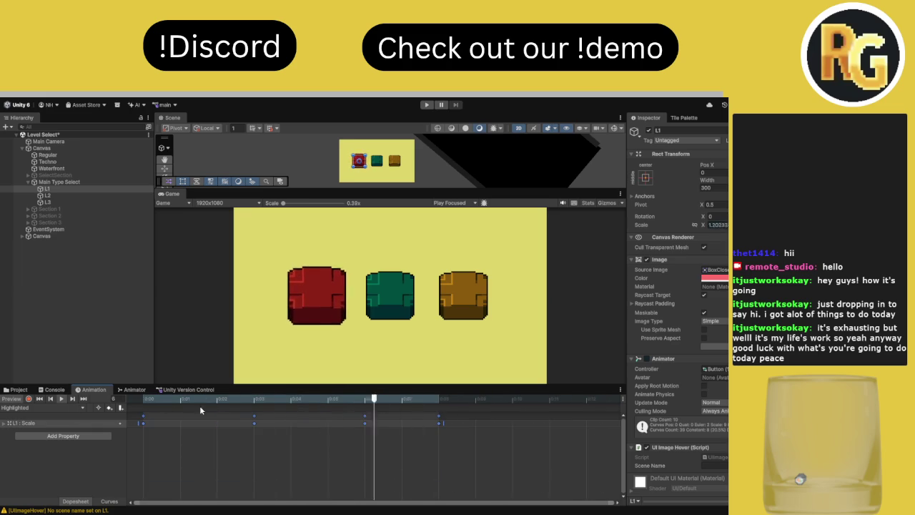
Switch the clip dropdown to UnHighlight and box-select its keyframes
{"action": "left_click", "coordinate": [43, 407]}
{"action": "left_click", "coordinate": [62, 426]}
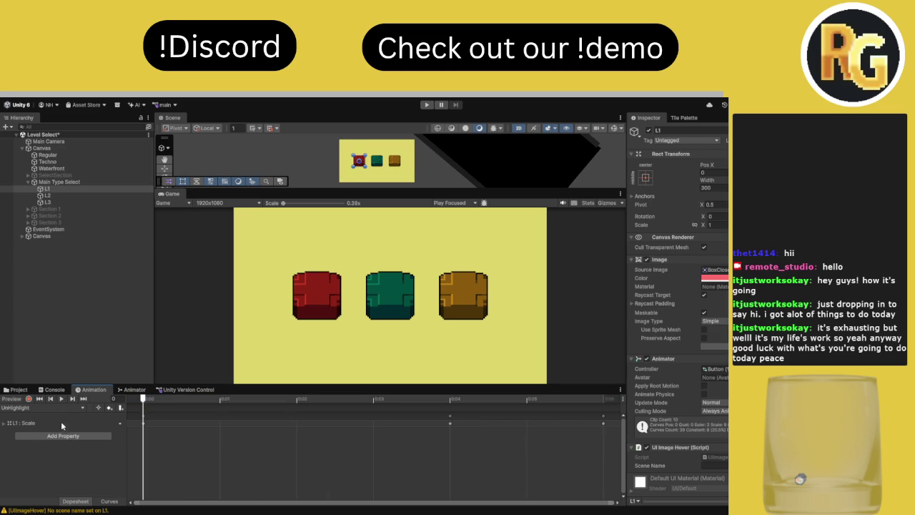
{"action": "scroll", "coordinate": [215, 436], "scroll_direction": "down", "scroll_amount": 5}
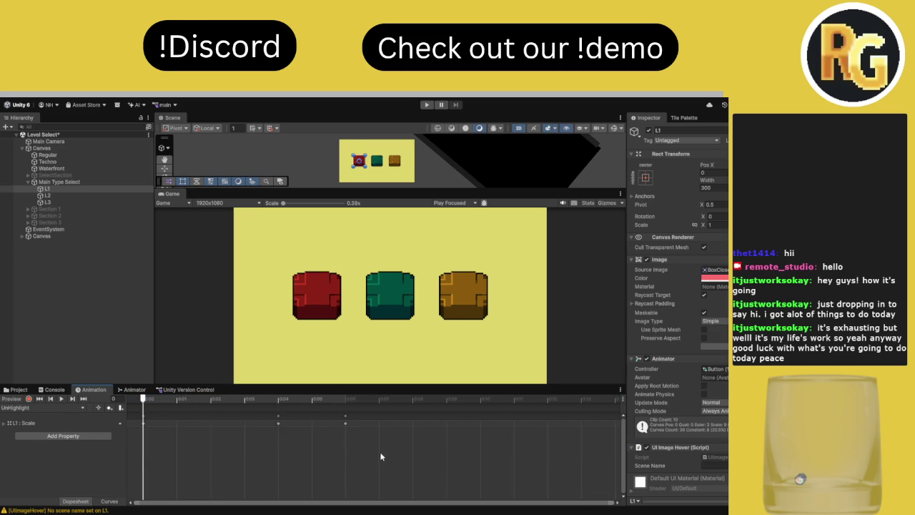
{"action": "left_click_drag", "start_coordinate": [376, 453], "coordinate": [129, 412]}
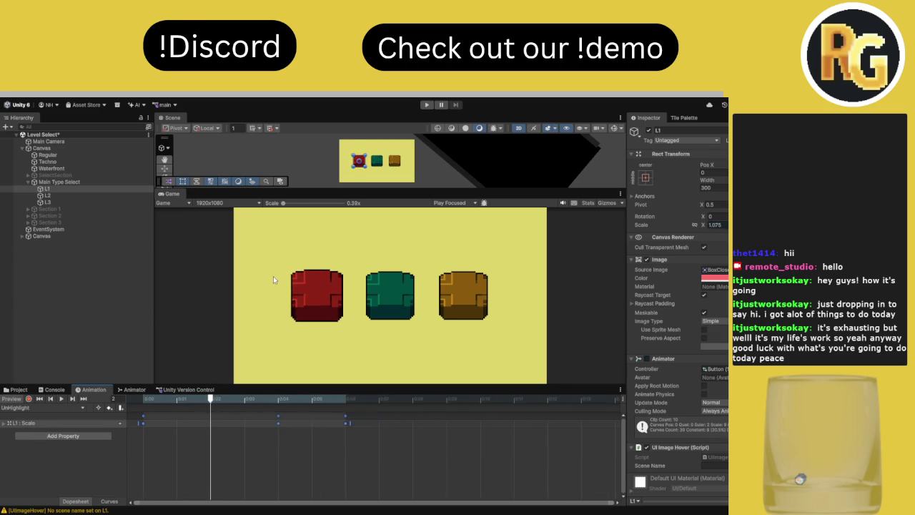
{"action": "left_click", "coordinate": [29, 208]}
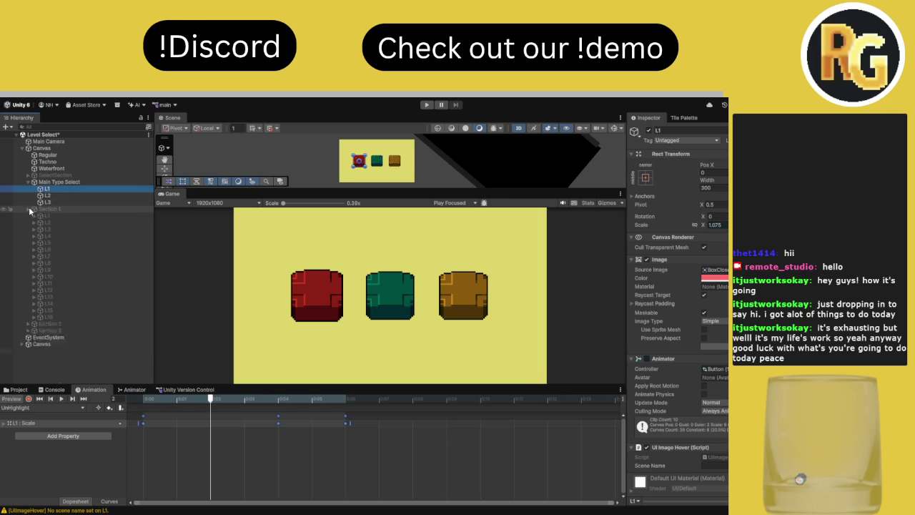
Activate Section 1 and raise its Canvas Group Alpha to 1, revealing the numbered buttons
{"action": "left_click", "coordinate": [49, 209]}
{"action": "left_click", "coordinate": [649, 130]}
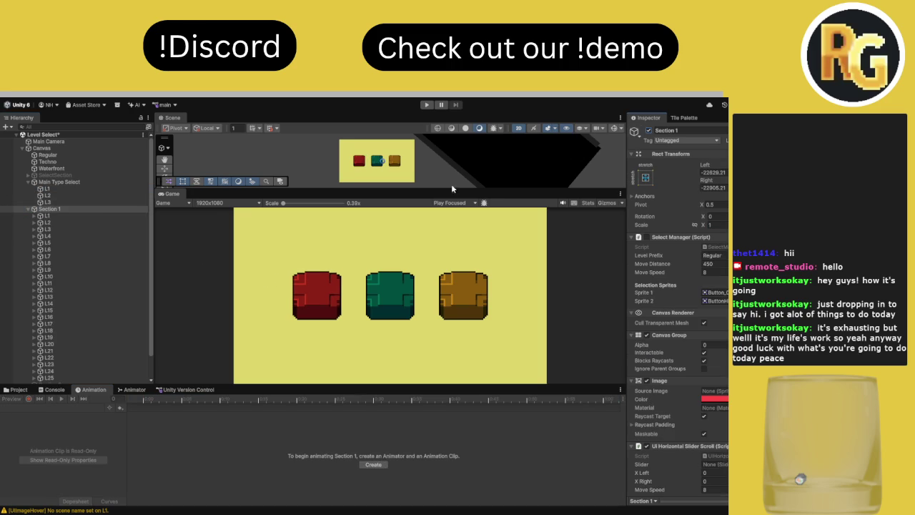
{"action": "left_click", "coordinate": [29, 210]}
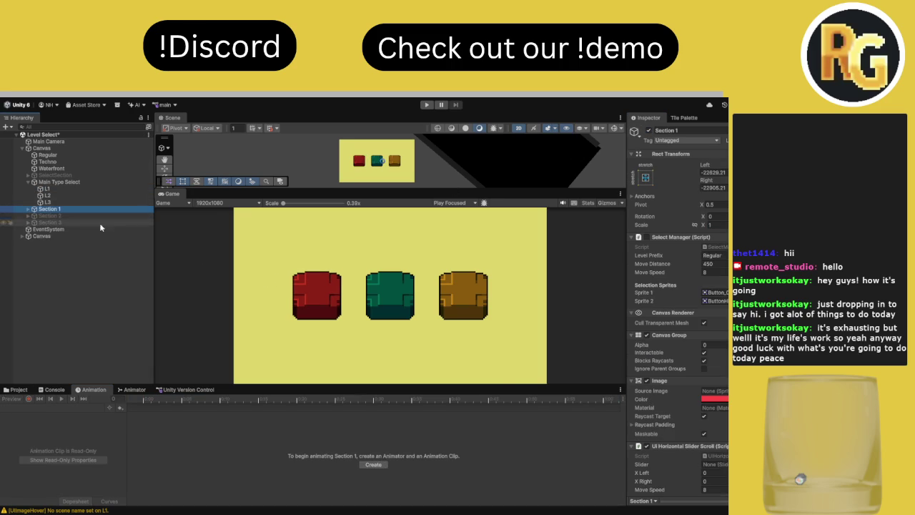
{"action": "left_click_drag", "start_coordinate": [682, 348], "coordinate": [692, 347]}
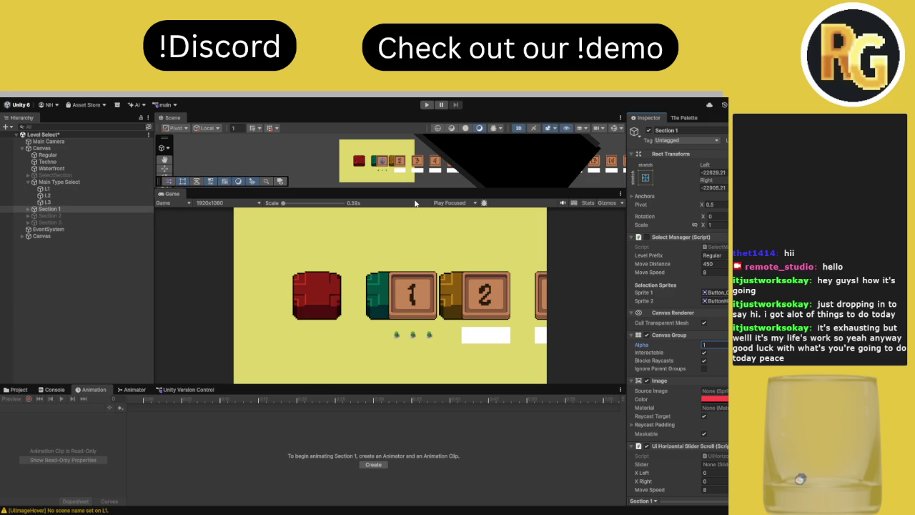
{"action": "scroll", "coordinate": [440, 187], "scroll_direction": "down", "scroll_amount": 3}
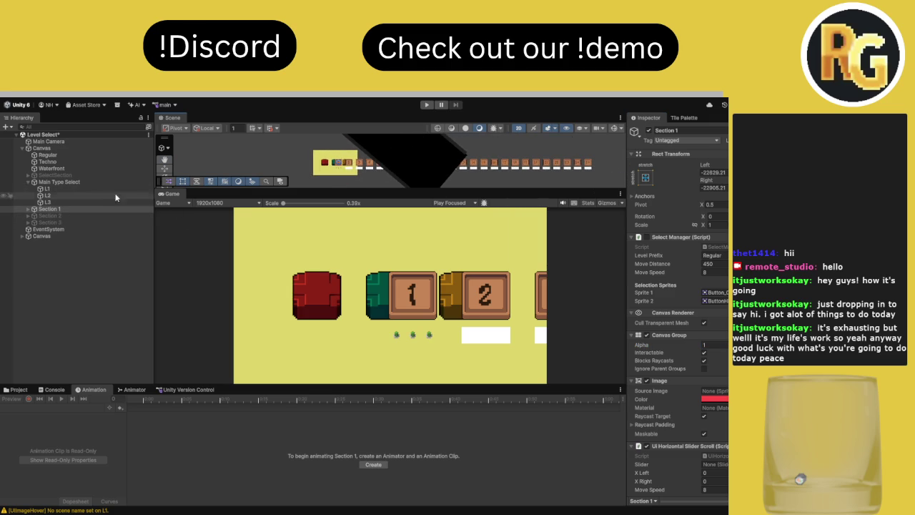
{"action": "left_click", "coordinate": [27, 209]}
Select all Section 1 level buttons from L1 through L25
{"action": "left_click", "coordinate": [47, 215]}
{"action": "scroll", "coordinate": [64, 237], "scroll_direction": "down", "scroll_amount": 1}
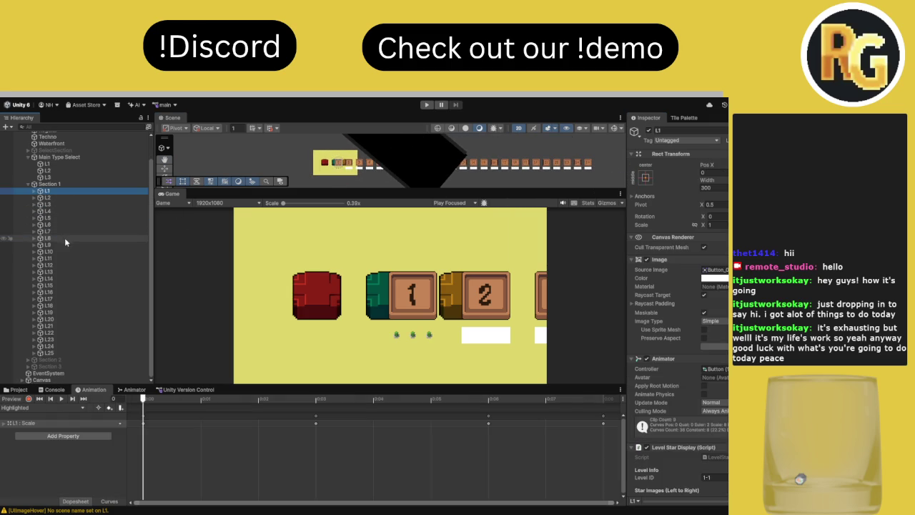
{"action": "left_click", "coordinate": [66, 353], "text": "shift"}
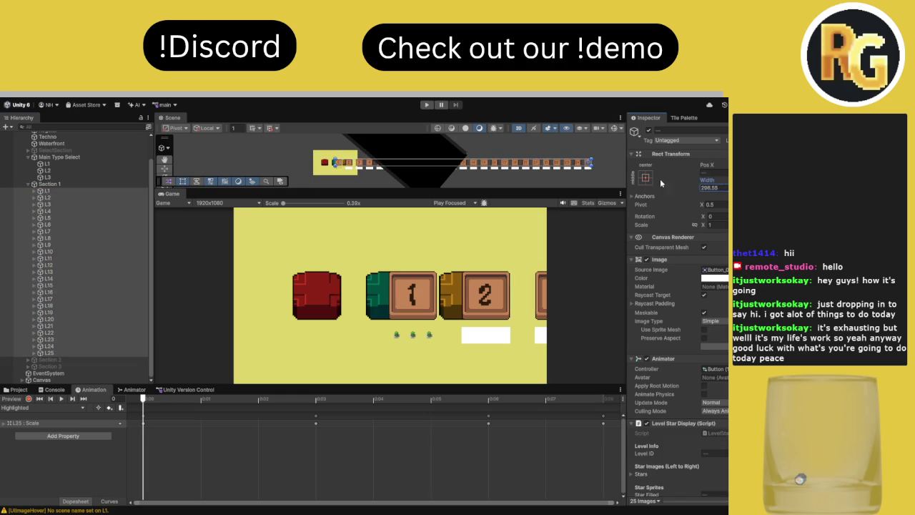
Set the Width of all selected level buttons to 200
{"action": "mouse_move", "coordinate": [232, 178]}
{"action": "left_mouse_down"}
{"action": "mouse_move", "coordinate": [175, 178]}
{"action": "mouse_move", "coordinate": [202, 177]}
{"action": "left_mouse_up"}
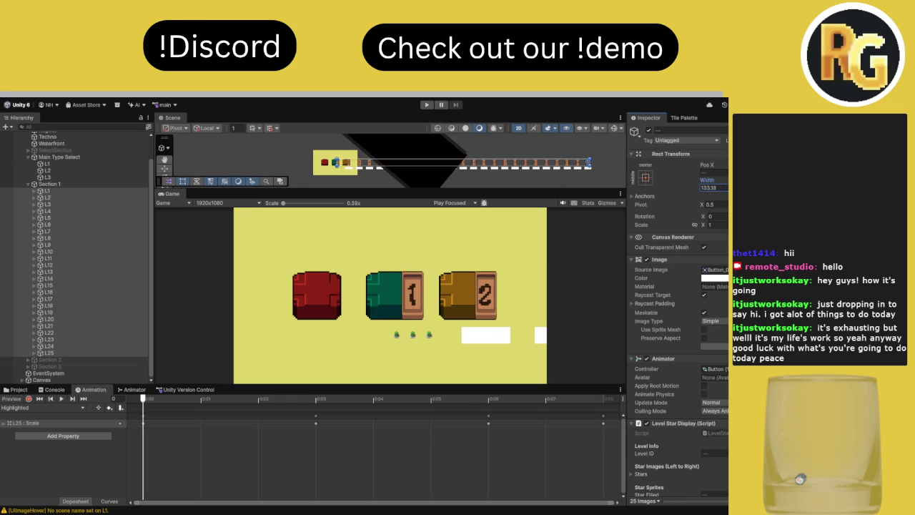
{"action": "type", "text": "50"}
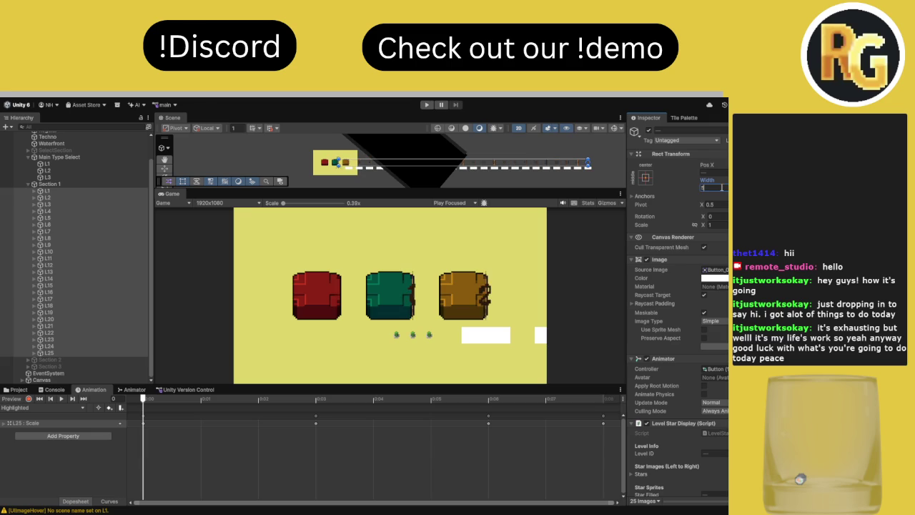
{"action": "key", "text": "BackSpace"}
{"action": "key", "text": "BackSpace"}
{"action": "type", "text": "00"}
{"action": "key", "text": "Return"}
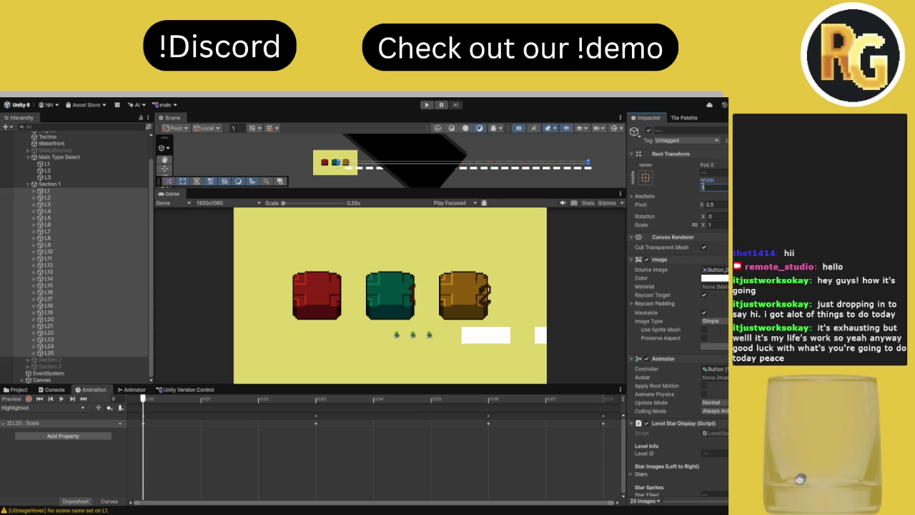
{"action": "key", "text": "Return"}
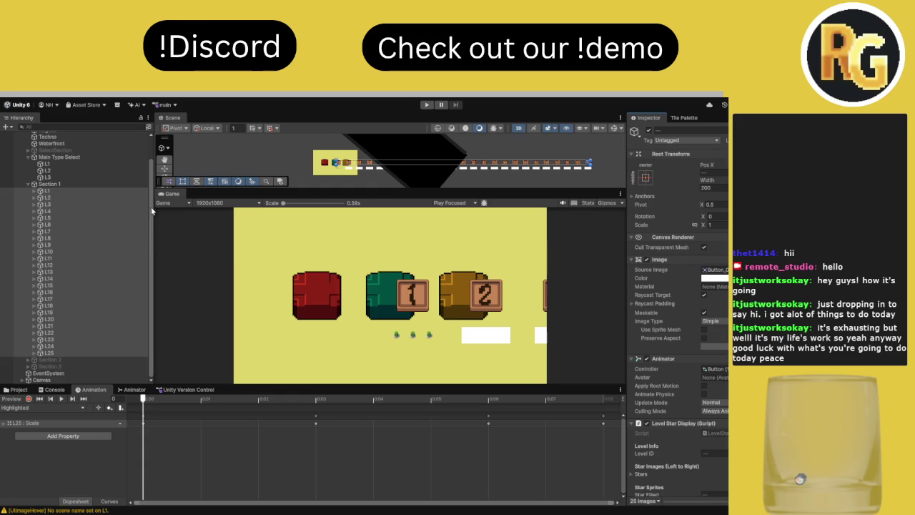
{"action": "left_click", "coordinate": [34, 191]}
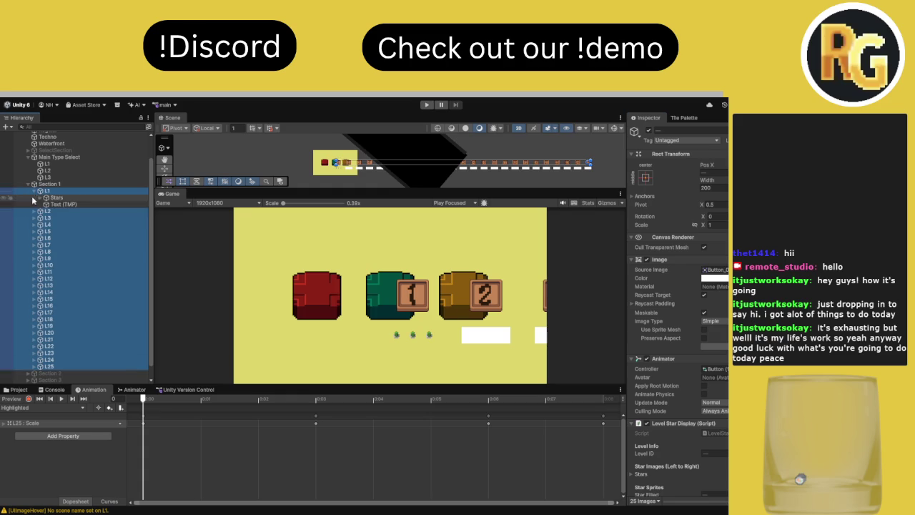
Expand level buttons L2 through L17 in the Hierarchy to show their children
{"action": "left_click", "coordinate": [33, 210]}
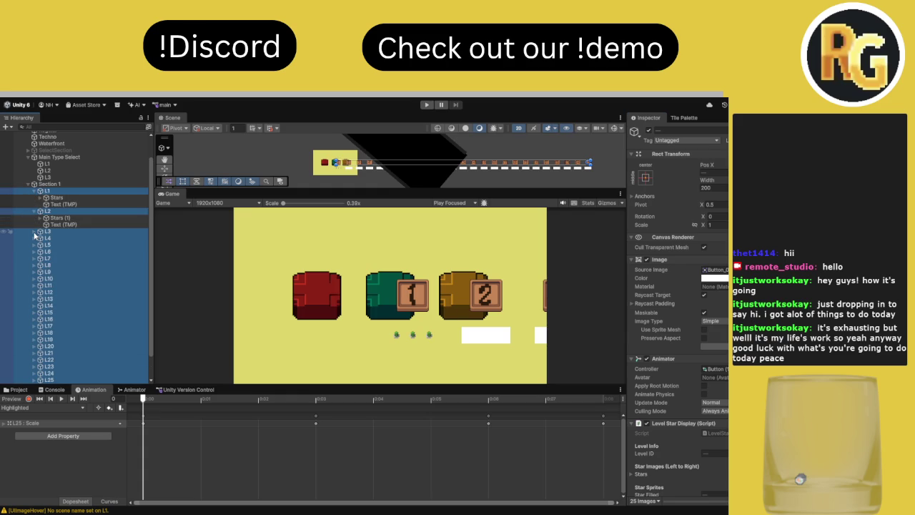
{"action": "left_click", "coordinate": [33, 231]}
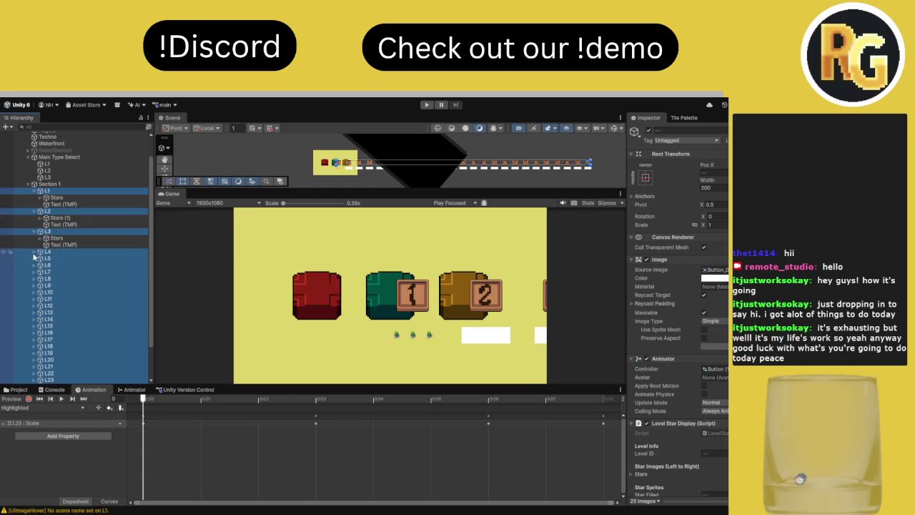
{"action": "left_click", "coordinate": [34, 250]}
{"action": "scroll", "coordinate": [39, 240], "scroll_direction": "down", "scroll_amount": 3}
{"action": "left_click", "coordinate": [33, 218]}
{"action": "left_click", "coordinate": [43, 204]}
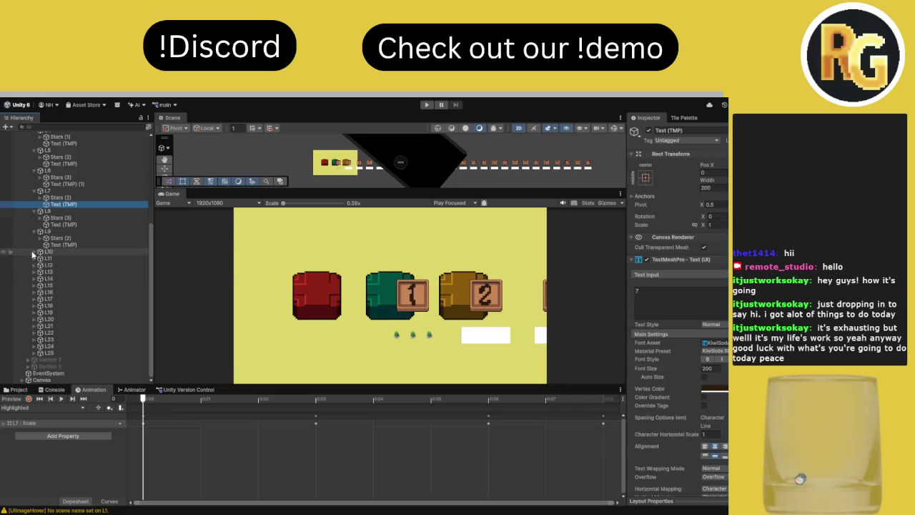
{"action": "left_click", "coordinate": [34, 285]}
{"action": "left_click", "coordinate": [34, 278]}
{"action": "left_click", "coordinate": [34, 272]}
{"action": "scroll", "coordinate": [35, 279], "scroll_direction": "down", "scroll_amount": 3}
{"action": "left_click", "coordinate": [34, 278]}
{"action": "left_click", "coordinate": [34, 298]}
{"action": "left_click", "coordinate": [34, 307]}
{"action": "left_click", "coordinate": [34, 319]}
Expand the remaining level buttons L18 through L24 to show their children
{"action": "scroll", "coordinate": [29, 322], "scroll_direction": "down", "scroll_amount": 3}
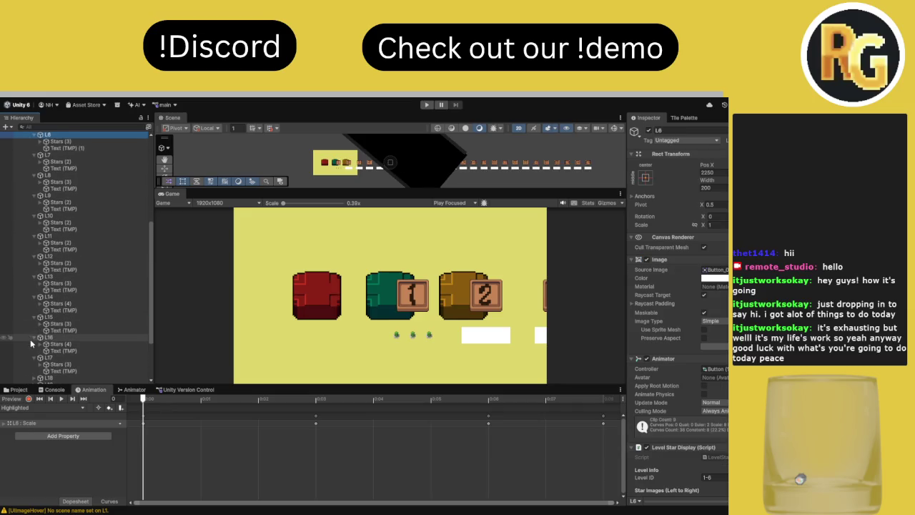
{"action": "left_click", "coordinate": [33, 353]}
{"action": "left_click", "coordinate": [32, 346]}
{"action": "left_click", "coordinate": [33, 339]}
{"action": "left_click", "coordinate": [33, 332]}
{"action": "left_click", "coordinate": [33, 325]}
{"action": "left_click", "coordinate": [33, 319]}
{"action": "left_click", "coordinate": [33, 312]}
{"action": "left_click", "coordinate": [33, 305]}
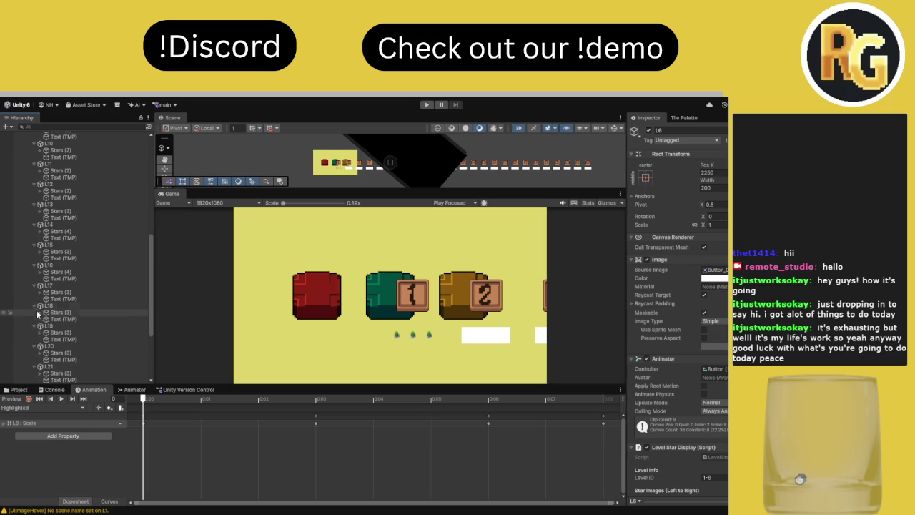
{"action": "scroll", "coordinate": [39, 314], "scroll_direction": "down", "scroll_amount": 6}
Multi-select the Text (TMP) labels of L25 down to L15
{"action": "left_click", "coordinate": [64, 352]}
{"action": "left_click", "coordinate": [64, 347], "text": "shift"}
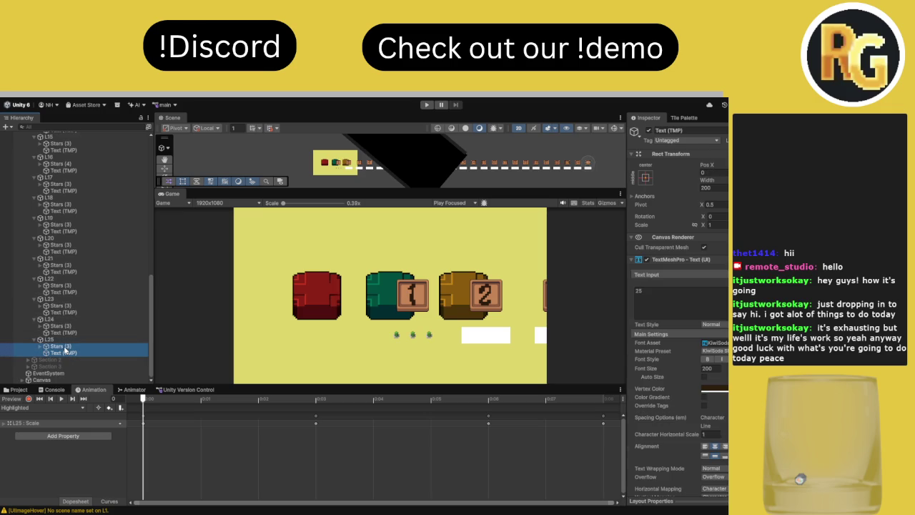
{"action": "left_click", "coordinate": [64, 352]}
{"action": "left_click", "coordinate": [68, 333], "text": "ctrl"}
{"action": "left_click", "coordinate": [65, 312], "text": "ctrl"}
{"action": "left_click", "coordinate": [66, 291], "text": "ctrl"}
{"action": "left_click", "coordinate": [69, 272], "text": "ctrl"}
{"action": "left_click", "coordinate": [75, 251], "text": "ctrl"}
{"action": "left_click", "coordinate": [77, 231], "text": "ctrl"}
{"action": "left_click", "coordinate": [85, 211], "text": "ctrl"}
{"action": "left_click", "coordinate": [93, 191], "text": "ctrl"}
{"action": "left_click", "coordinate": [101, 171], "text": "ctrl"}
{"action": "left_click", "coordinate": [108, 150], "text": "ctrl"}
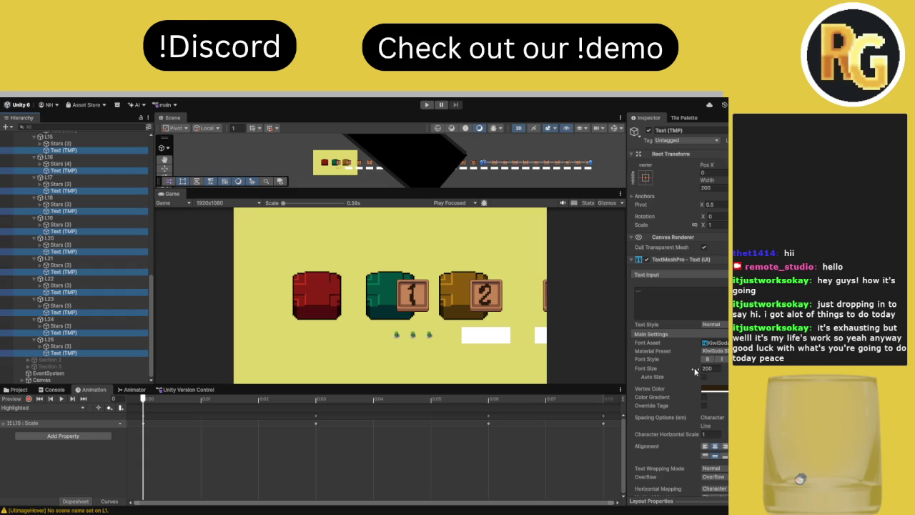
{"action": "left_click", "coordinate": [711, 368]}
{"action": "key", "text": "BackSpace"}
{"action": "key", "text": "BackSpace"}
{"action": "key", "text": "BackSpace"}
{"action": "type", "text": "0250.6"}
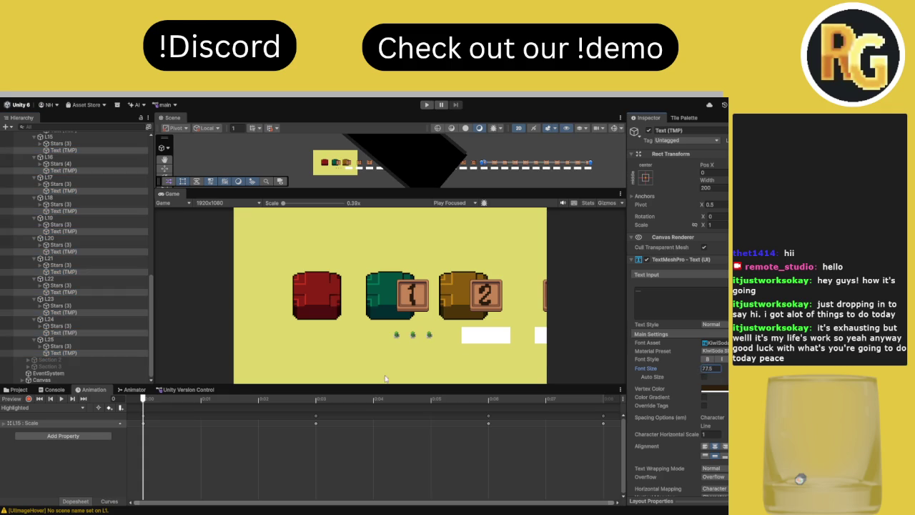
{"action": "key", "text": "Escape"}
{"action": "left_click", "coordinate": [41, 327]}
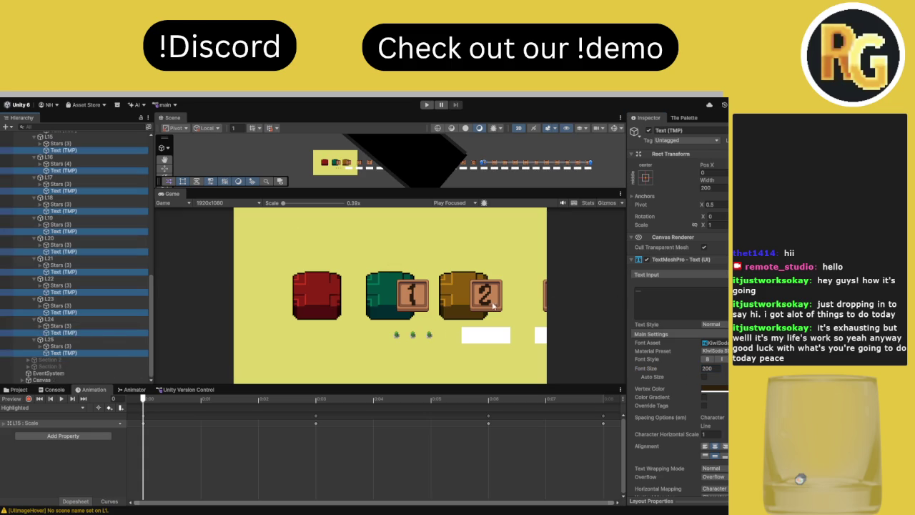
{"action": "scroll", "coordinate": [75, 279], "scroll_direction": "up", "scroll_amount": 5}
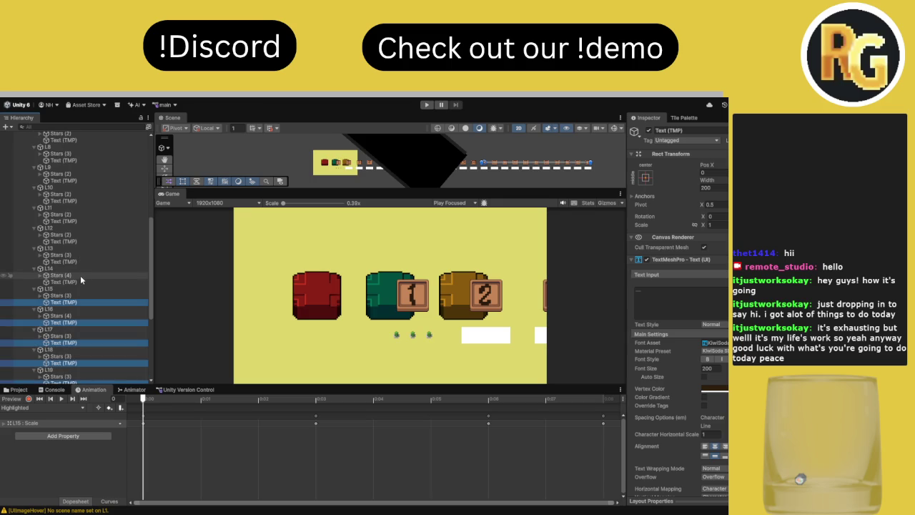
Add the Text (TMP) labels of L14 down to L1 to the selection and scrub their font size to about 118
{"action": "left_click", "coordinate": [62, 282], "text": "ctrl"}
{"action": "left_click", "coordinate": [75, 261], "text": "ctrl"}
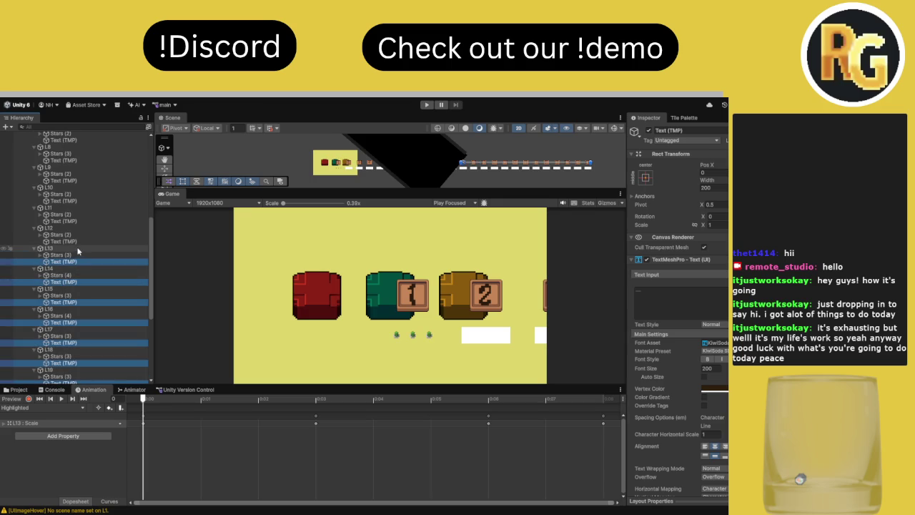
{"action": "left_click", "coordinate": [78, 241], "text": "ctrl"}
{"action": "left_click", "coordinate": [81, 221], "text": "ctrl"}
{"action": "left_click", "coordinate": [84, 201], "text": "ctrl"}
{"action": "left_click", "coordinate": [87, 180], "text": "ctrl"}
{"action": "left_click", "coordinate": [93, 160], "text": "ctrl"}
{"action": "left_click", "coordinate": [95, 140], "text": "ctrl"}
{"action": "scroll", "coordinate": [100, 175], "scroll_direction": "up", "scroll_amount": 5}
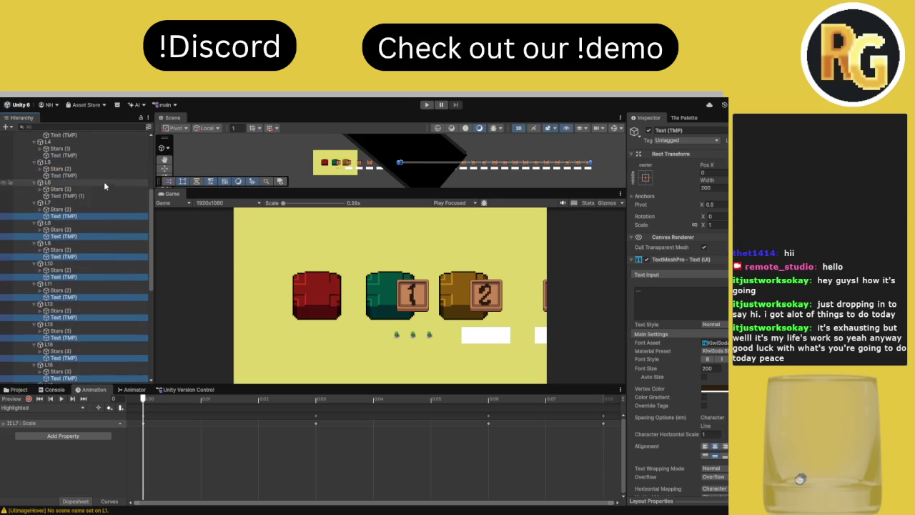
{"action": "left_click", "coordinate": [80, 220], "text": "ctrl"}
{"action": "left_click", "coordinate": [82, 200], "text": "ctrl"}
{"action": "left_click", "coordinate": [86, 180], "text": "ctrl"}
{"action": "left_click", "coordinate": [89, 162], "text": "ctrl"}
{"action": "left_click", "coordinate": [91, 140], "text": "ctrl"}
{"action": "scroll", "coordinate": [92, 143], "scroll_direction": "up", "scroll_amount": 4}
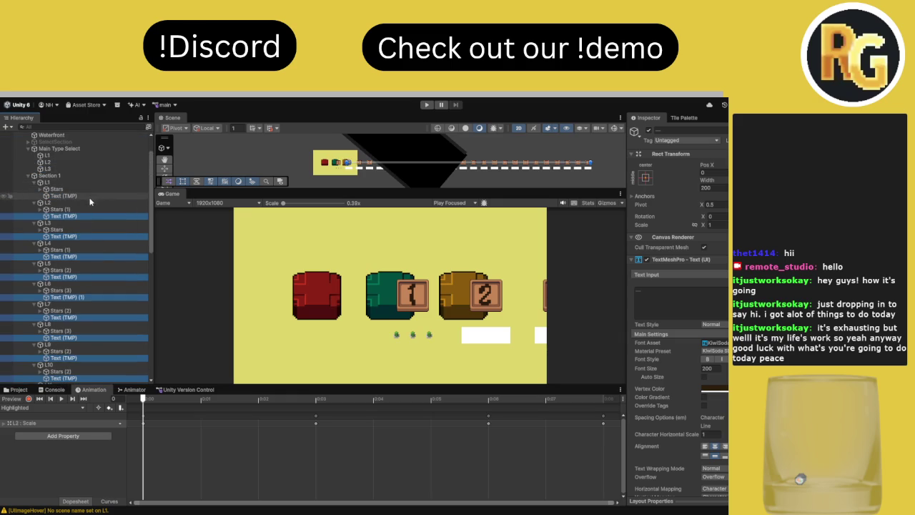
{"action": "left_click", "coordinate": [82, 196], "text": "ctrl"}
{"action": "mouse_move", "coordinate": [690, 372]}
{"action": "left_mouse_down"}
{"action": "mouse_move", "coordinate": [631, 379]}
{"action": "mouse_move", "coordinate": [648, 376]}
{"action": "left_mouse_up"}
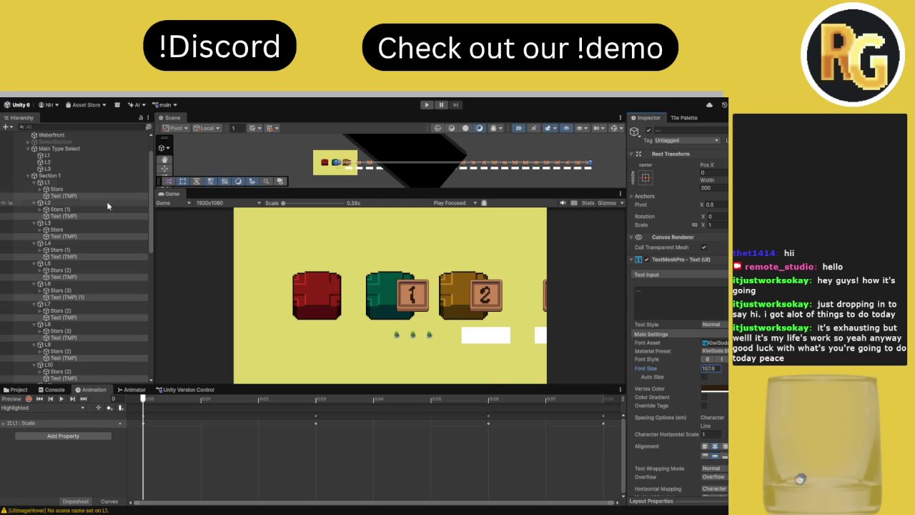
{"action": "left_click_drag", "start_coordinate": [678, 367], "coordinate": [634, 372]}
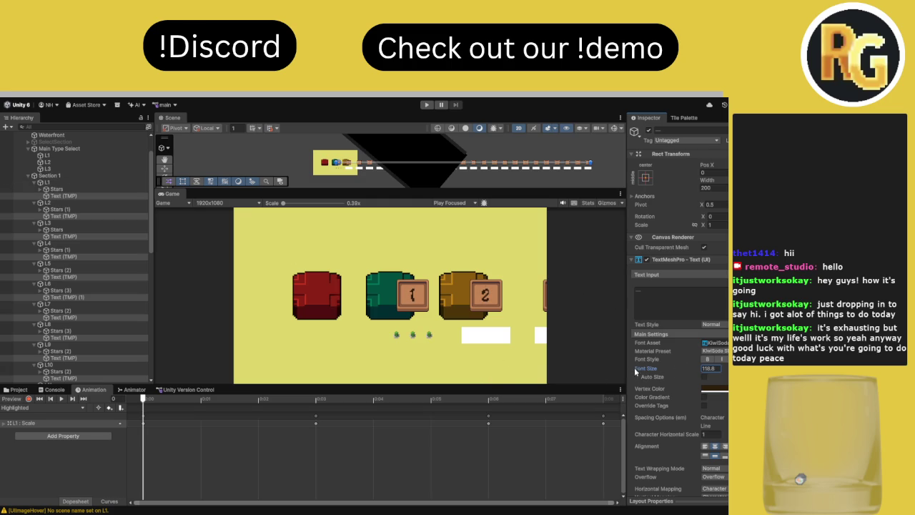
Select the level buttons L1 through L25 together in the Hierarchy
{"action": "left_click", "coordinate": [47, 183]}
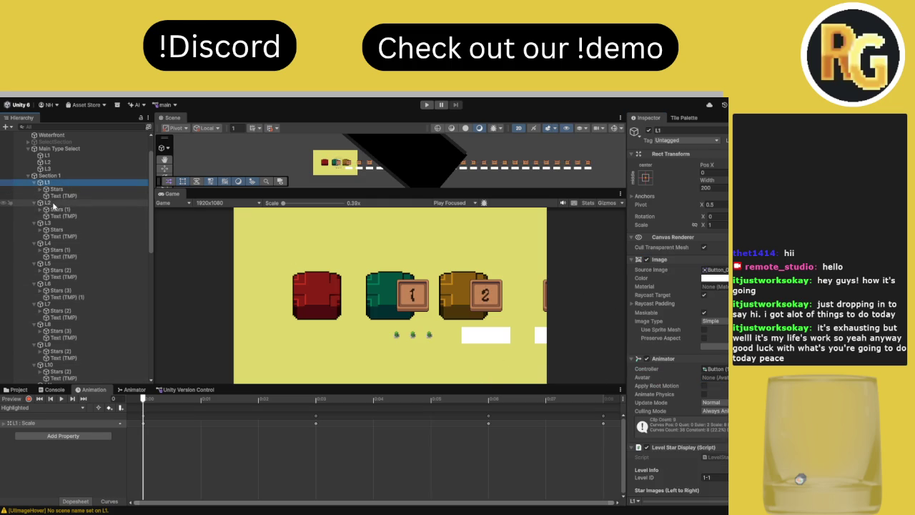
{"action": "left_click", "coordinate": [54, 204], "text": "ctrl"}
{"action": "left_click", "coordinate": [80, 223], "text": "ctrl"}
{"action": "left_click", "coordinate": [71, 243], "text": "ctrl"}
{"action": "left_click", "coordinate": [68, 263], "text": "ctrl"}
{"action": "left_click", "coordinate": [65, 283], "text": "ctrl"}
{"action": "left_click", "coordinate": [58, 304], "text": "ctrl"}
{"action": "left_click", "coordinate": [56, 326], "text": "ctrl"}
{"action": "left_click", "coordinate": [56, 344], "text": "ctrl"}
{"action": "scroll", "coordinate": [57, 300], "scroll_direction": "down", "scroll_amount": 3}
{"action": "left_click", "coordinate": [57, 263], "text": "ctrl"}
{"action": "left_click", "coordinate": [59, 283], "text": "ctrl"}
{"action": "left_click", "coordinate": [58, 304], "text": "ctrl"}
{"action": "left_click", "coordinate": [56, 324], "text": "ctrl"}
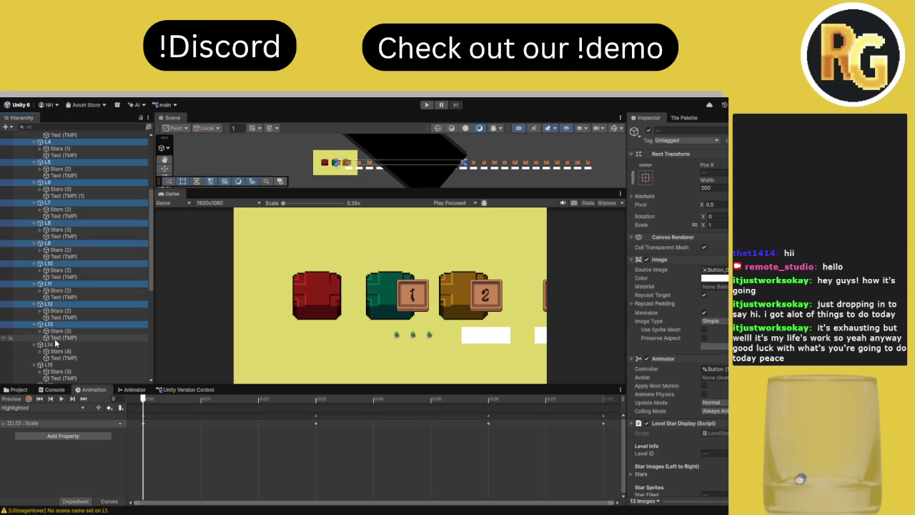
{"action": "left_click", "coordinate": [55, 343], "text": "ctrl"}
{"action": "left_click", "coordinate": [56, 365], "text": "ctrl"}
{"action": "scroll", "coordinate": [55, 329], "scroll_direction": "down", "scroll_amount": 3}
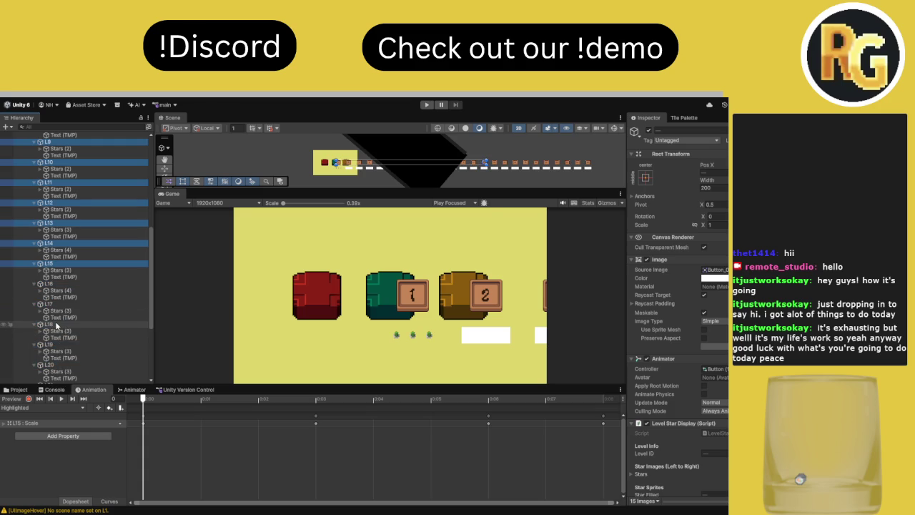
{"action": "left_click", "coordinate": [57, 283], "text": "ctrl"}
{"action": "left_click", "coordinate": [61, 304], "text": "ctrl"}
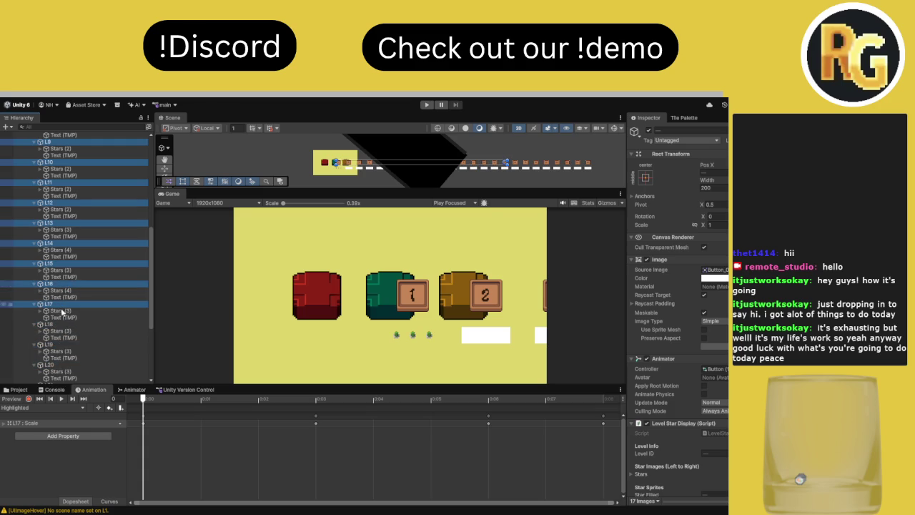
{"action": "left_click", "coordinate": [57, 324], "text": "ctrl"}
{"action": "left_click", "coordinate": [57, 344], "text": "ctrl"}
{"action": "left_click", "coordinate": [58, 364], "text": "ctrl"}
{"action": "scroll", "coordinate": [61, 336], "scroll_direction": "down", "scroll_amount": 3}
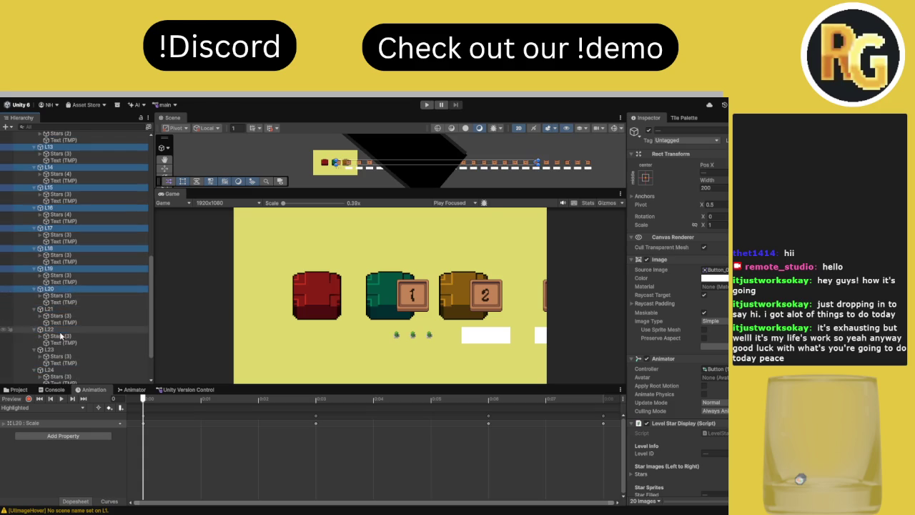
{"action": "left_click", "coordinate": [57, 309], "text": "ctrl"}
{"action": "left_click", "coordinate": [58, 330], "text": "ctrl"}
{"action": "left_click", "coordinate": [55, 349], "text": "ctrl"}
{"action": "left_click", "coordinate": [57, 370], "text": "ctrl"}
{"action": "scroll", "coordinate": [57, 357], "scroll_direction": "down", "scroll_amount": 2}
{"action": "left_click", "coordinate": [58, 340], "text": "ctrl"}
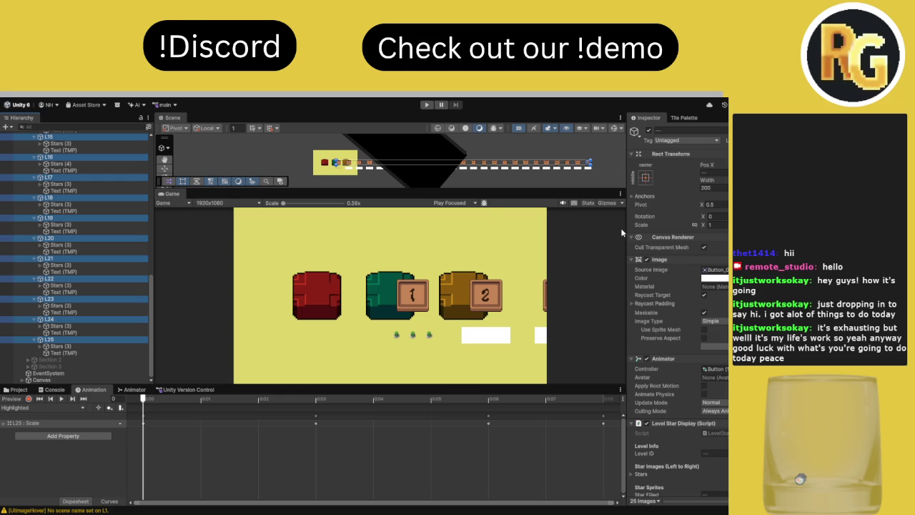
Set the width of all selected level buttons to 150
{"action": "left_click", "coordinate": [721, 187]}
{"action": "type", "text": "15"}
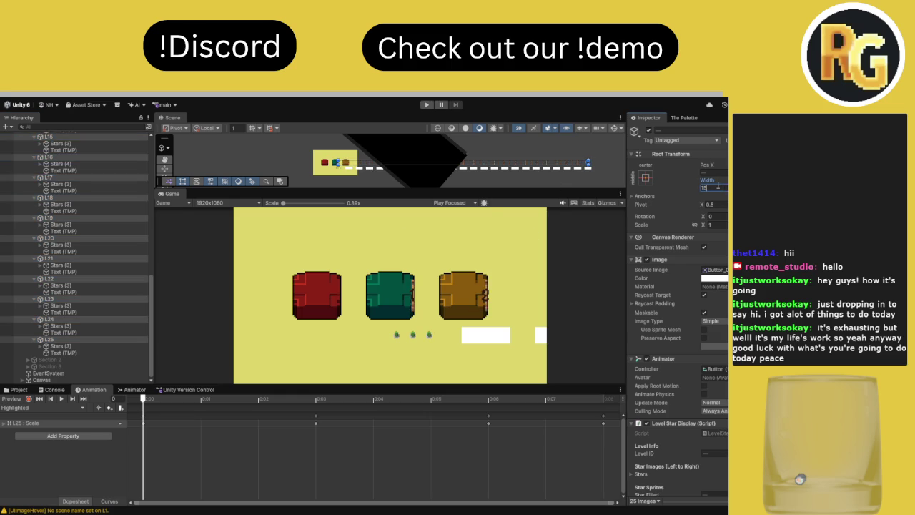
{"action": "type", "text": "0"}
{"action": "key", "text": "Return"}
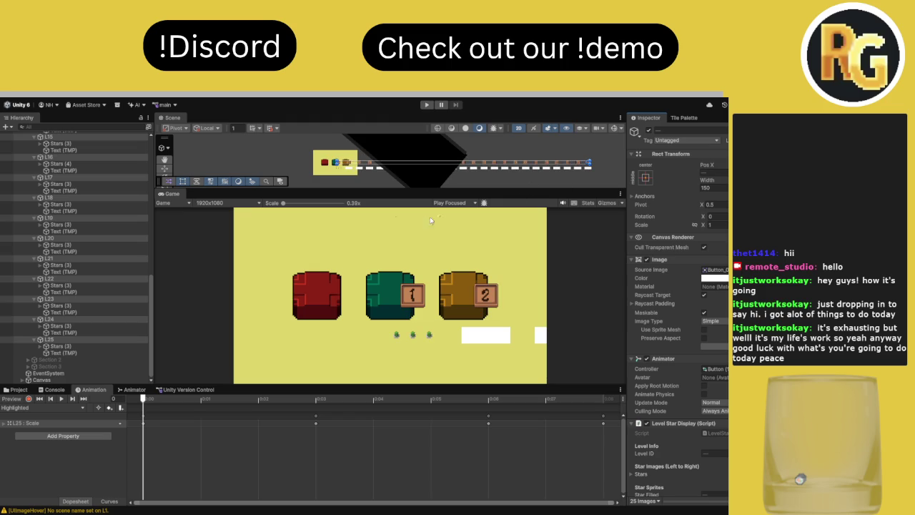
Collapse the children of level entries L1 through L25 in the Hierarchy
{"action": "left_click_drag", "start_coordinate": [399, 188], "coordinate": [388, 296]}
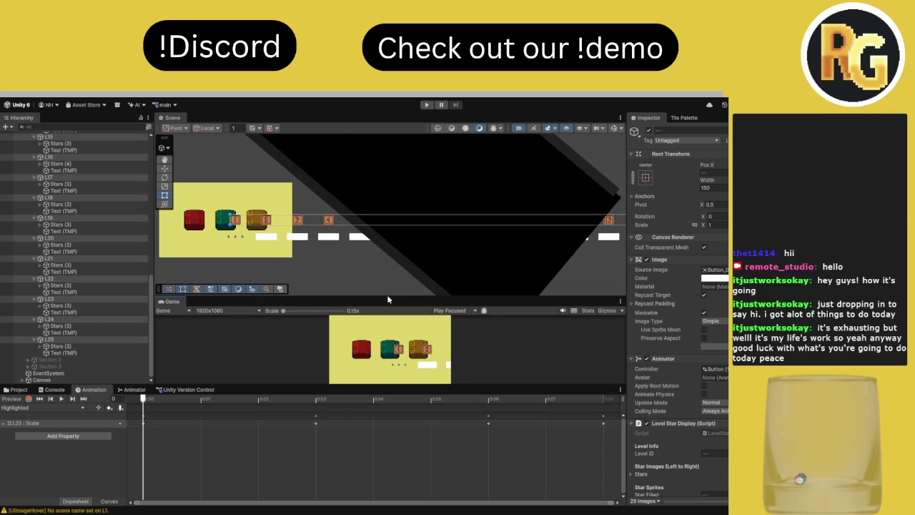
{"action": "left_click", "coordinate": [165, 168]}
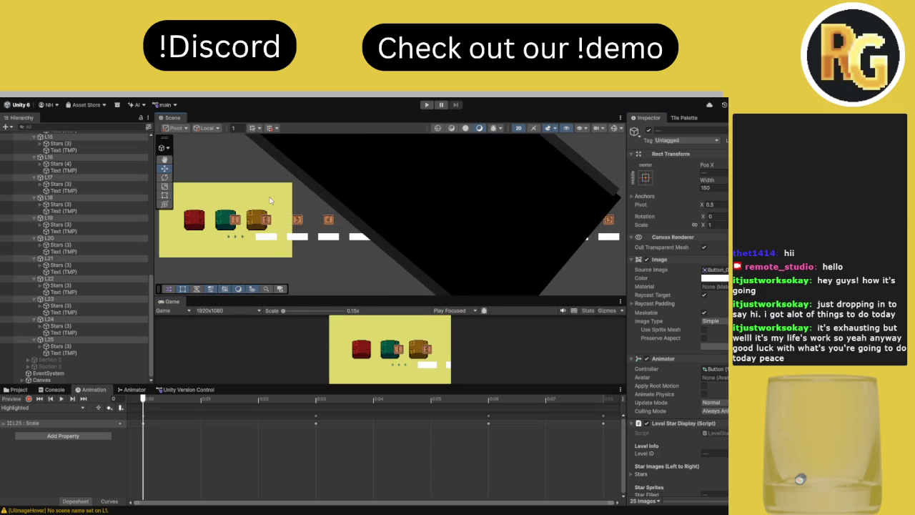
{"action": "scroll", "coordinate": [74, 169], "scroll_direction": "up", "scroll_amount": 15}
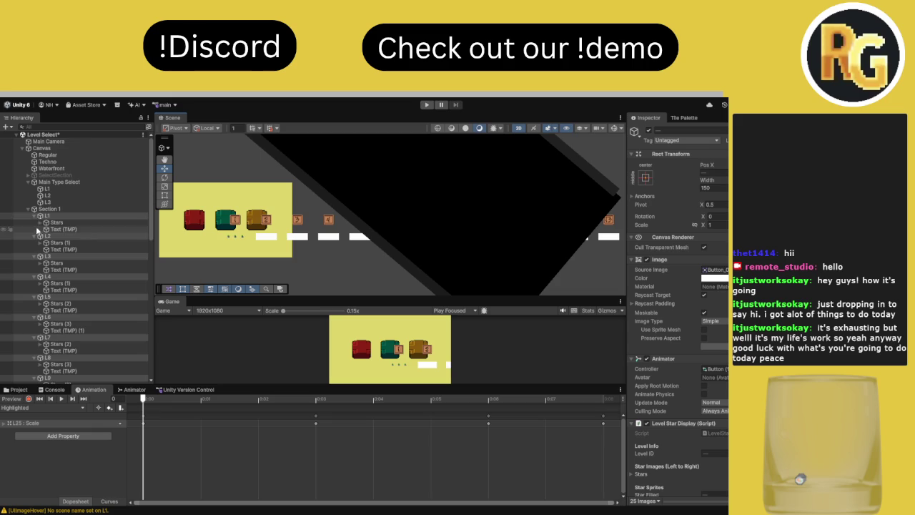
{"action": "left_click", "coordinate": [33, 218]}
{"action": "left_click", "coordinate": [34, 225]}
{"action": "left_click", "coordinate": [33, 232]}
{"action": "left_click", "coordinate": [34, 238]}
{"action": "left_click", "coordinate": [33, 245]}
{"action": "left_click", "coordinate": [34, 252]}
{"action": "left_click", "coordinate": [34, 258]}
{"action": "left_click", "coordinate": [34, 264]}
{"action": "left_click", "coordinate": [34, 270]}
{"action": "left_click", "coordinate": [34, 276]}
{"action": "left_click", "coordinate": [33, 283]}
{"action": "left_click", "coordinate": [33, 290]}
{"action": "left_click", "coordinate": [34, 296]}
{"action": "left_click", "coordinate": [34, 303]}
{"action": "left_click", "coordinate": [34, 311]}
{"action": "left_click", "coordinate": [34, 317]}
{"action": "left_click", "coordinate": [33, 323]}
{"action": "left_click", "coordinate": [33, 330]}
{"action": "left_click", "coordinate": [34, 337]}
{"action": "left_click", "coordinate": [33, 345]}
{"action": "left_click", "coordinate": [33, 351]}
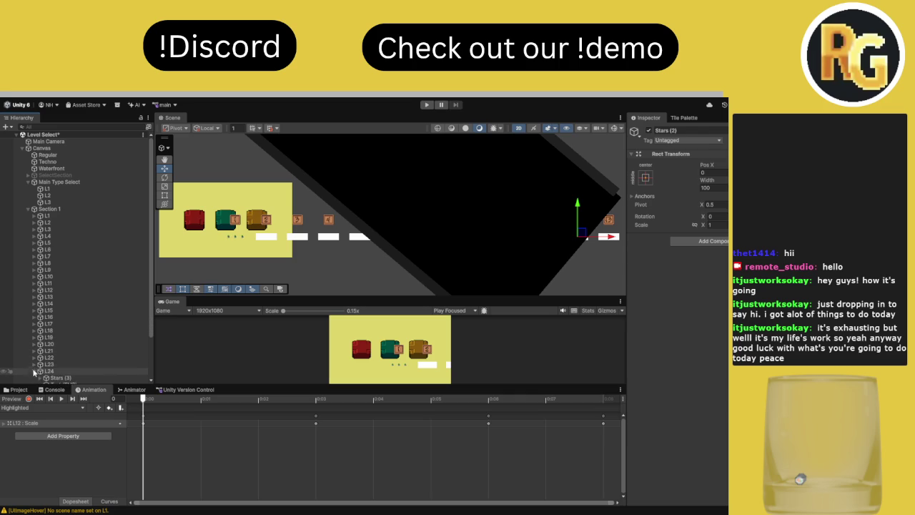
{"action": "scroll", "coordinate": [45, 357], "scroll_direction": "down", "scroll_amount": 2}
{"action": "left_click", "coordinate": [53, 357]}
{"action": "left_click", "coordinate": [33, 351]}
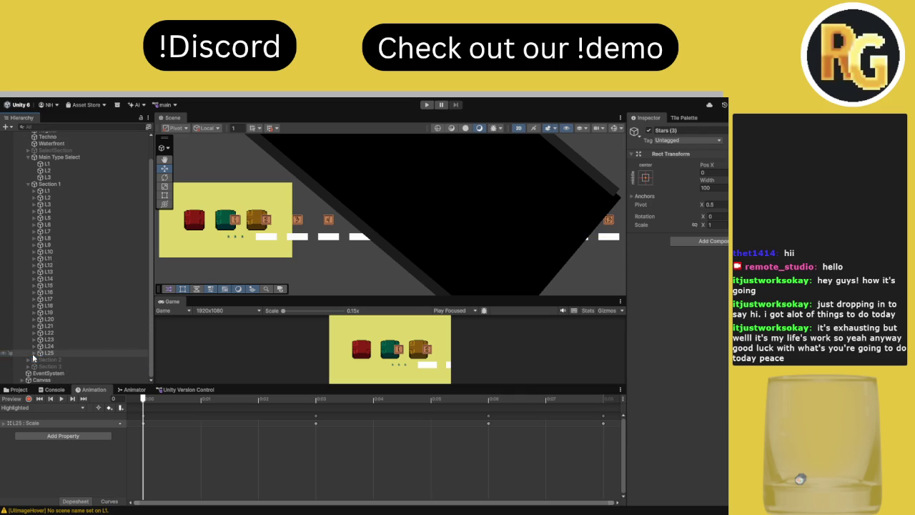
Frame the L1 button in Section 1 and move it up-left above the red box
{"action": "left_click", "coordinate": [71, 191]}
{"action": "key", "text": "f"}
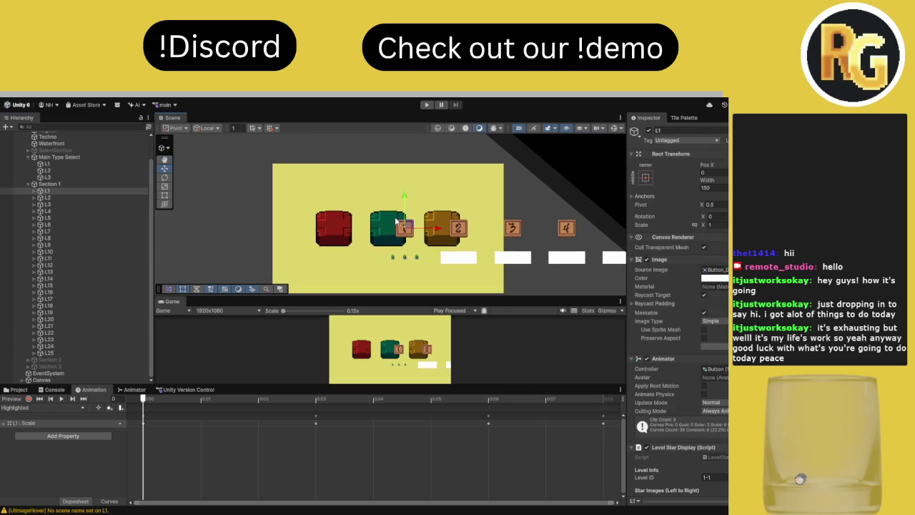
{"action": "mouse_move", "coordinate": [411, 229]}
{"action": "left_mouse_down"}
{"action": "mouse_move", "coordinate": [363, 182]}
{"action": "mouse_move", "coordinate": [323, 188]}
{"action": "mouse_move", "coordinate": [329, 204]}
{"action": "left_mouse_up"}
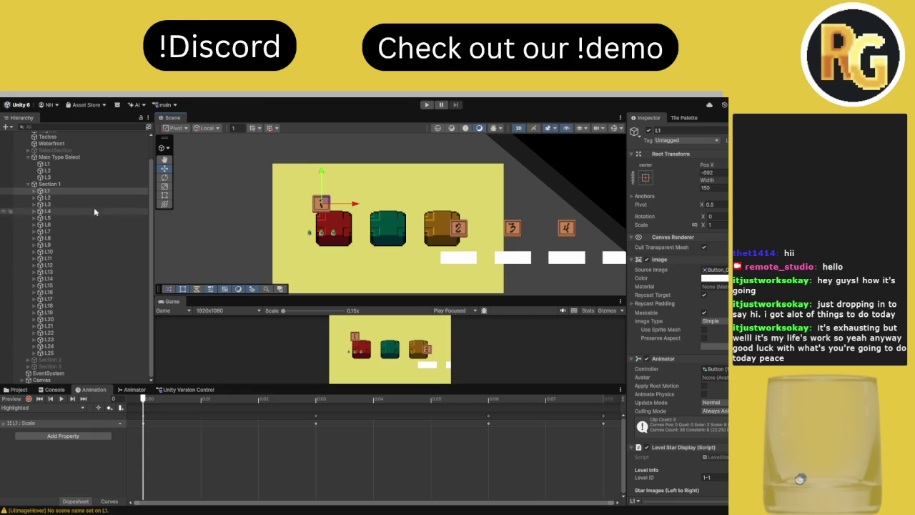
Delete buttons L2 through L25 from Section 1
{"action": "left_click", "coordinate": [58, 198]}
{"action": "left_click", "coordinate": [56, 350], "text": "shift"}
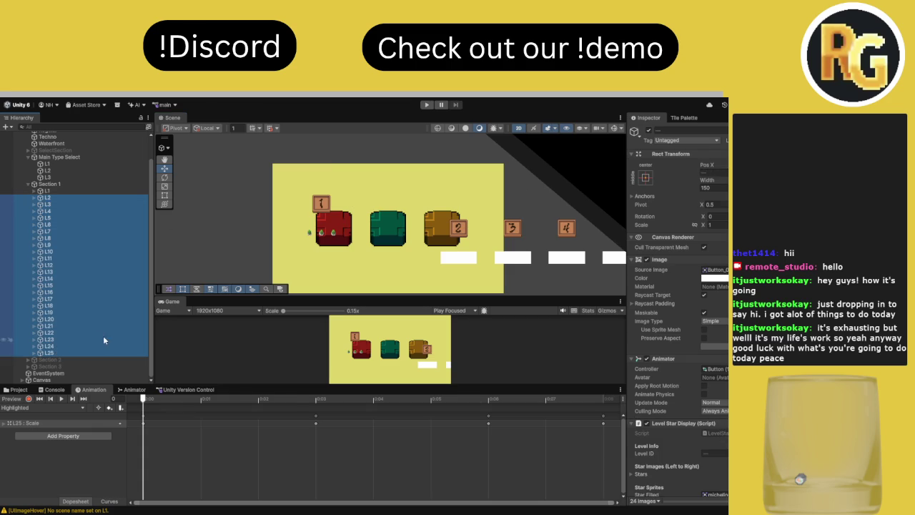
{"action": "key", "text": "Delete"}
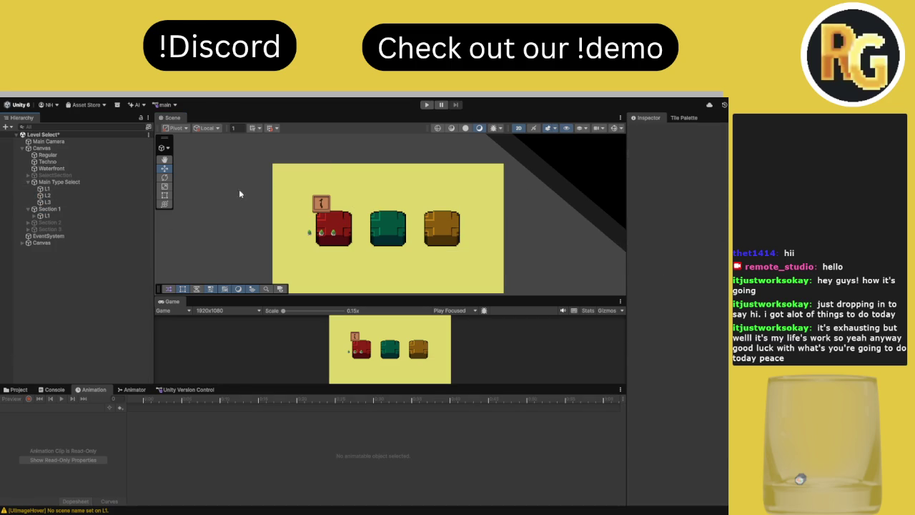
Expand L1 in Section 1 to reveal its Stars group and three star images
{"action": "left_click", "coordinate": [46, 189]}
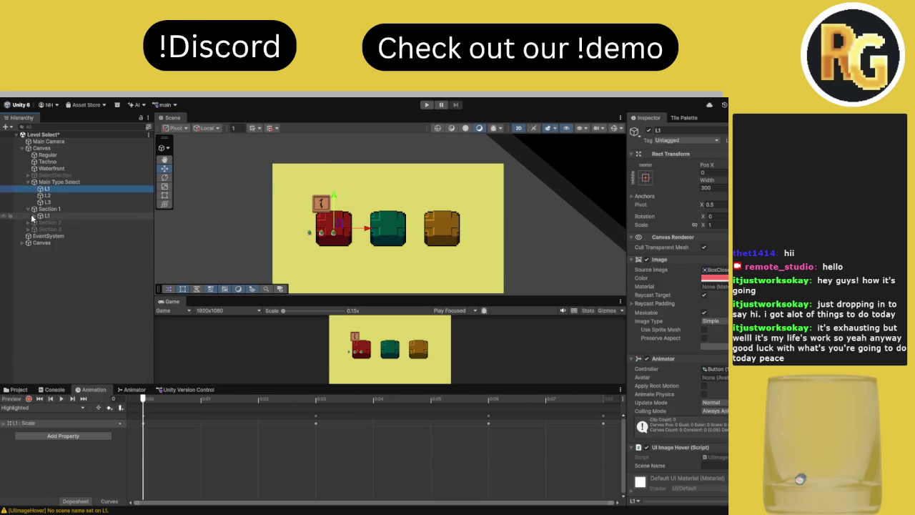
{"action": "left_click", "coordinate": [45, 216]}
{"action": "key", "text": "Right"}
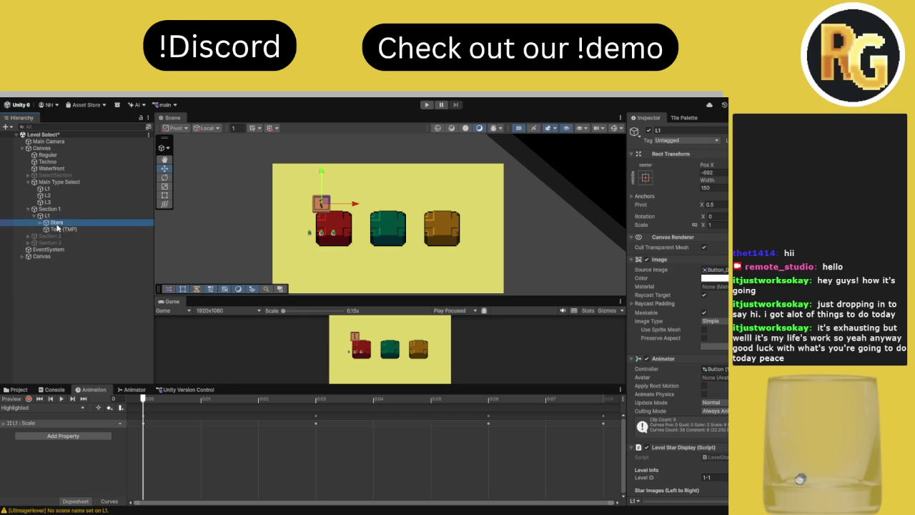
{"action": "left_click", "coordinate": [40, 222]}
{"action": "left_click", "coordinate": [64, 228]}
{"action": "left_click", "coordinate": [66, 242], "text": "shift"}
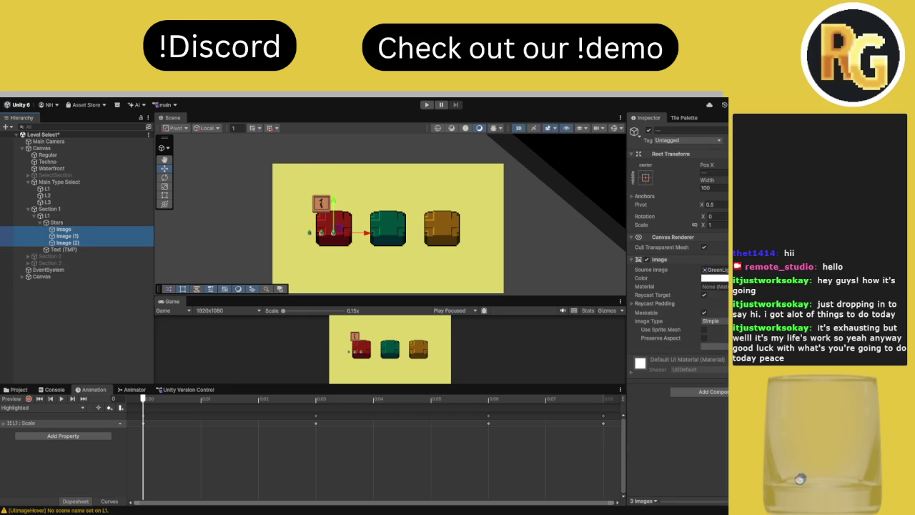
{"action": "left_click", "coordinate": [715, 269]}
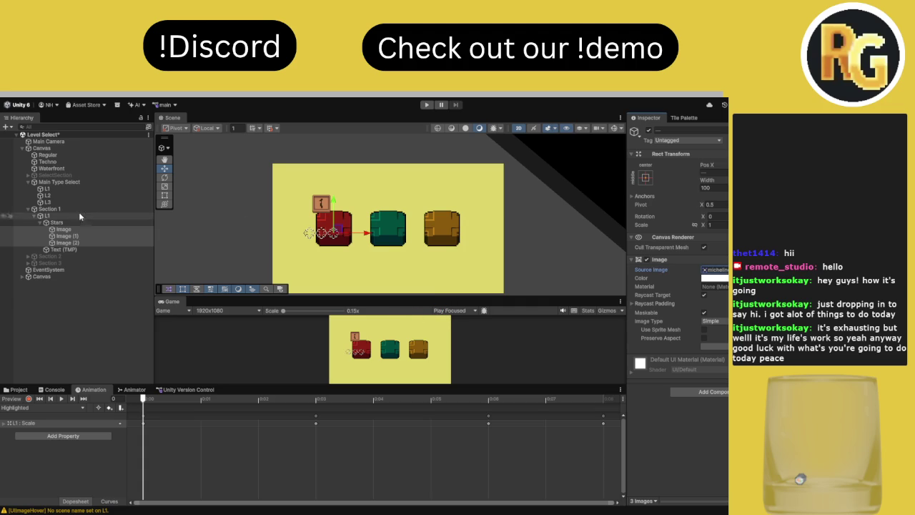
{"action": "scroll", "coordinate": [297, 229], "scroll_direction": "up", "scroll_amount": 5}
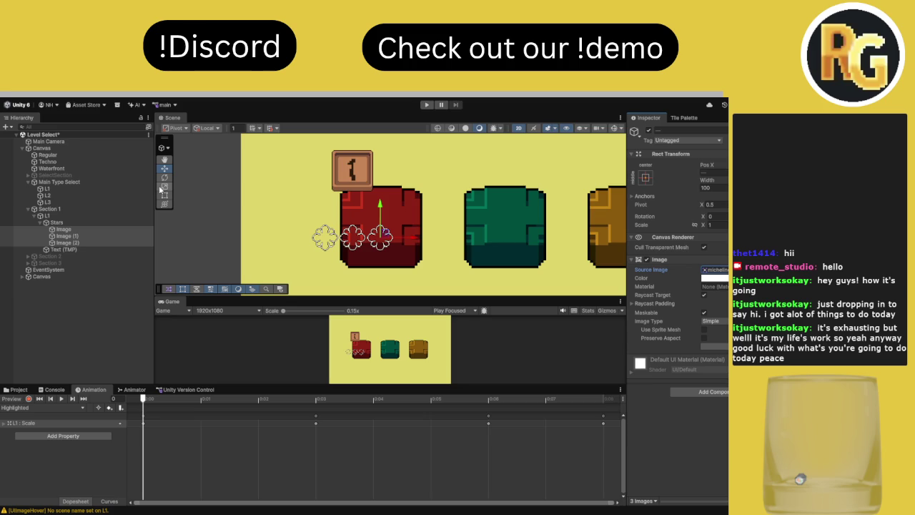
Scale the Stars group down to about 0.48 and move it up beneath tile 1
{"action": "left_click", "coordinate": [91, 223]}
{"action": "left_click", "coordinate": [165, 186]}
{"action": "mouse_move", "coordinate": [353, 239]}
{"action": "left_mouse_down"}
{"action": "mouse_move", "coordinate": [351, 257]}
{"action": "mouse_move", "coordinate": [352, 203]}
{"action": "left_mouse_up"}
{"action": "key", "text": "w"}
{"action": "mouse_move", "coordinate": [374, 295]}
{"action": "left_mouse_down"}
{"action": "mouse_move", "coordinate": [381, 136]}
{"action": "mouse_move", "coordinate": [378, 287]}
{"action": "left_mouse_up"}
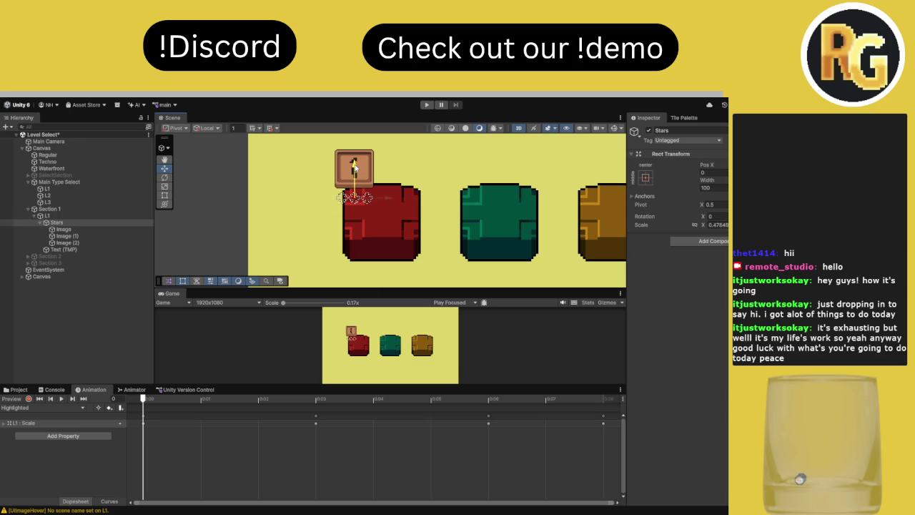
Duplicate L1 seven times, sliding the copies right to form a row of eight
{"action": "left_click", "coordinate": [78, 216]}
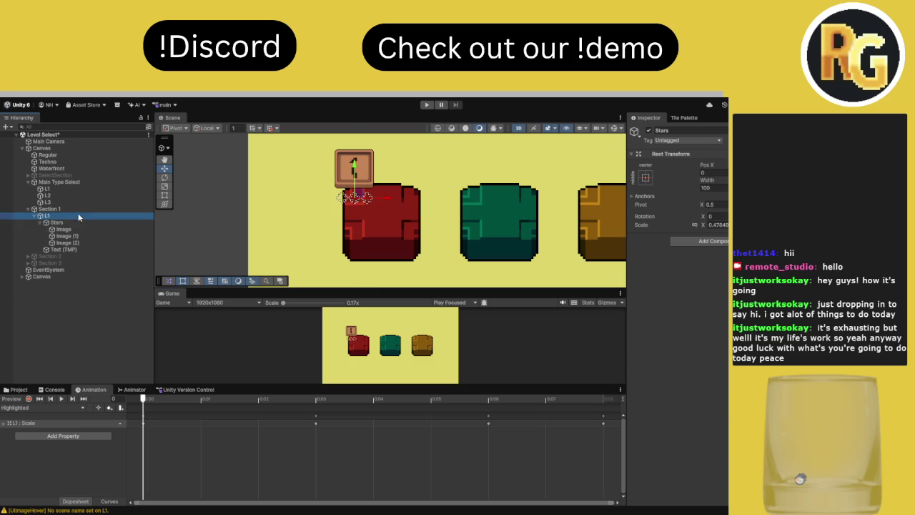
{"action": "left_click", "coordinate": [34, 216]}
{"action": "scroll", "coordinate": [321, 244], "scroll_direction": "down", "scroll_amount": 5}
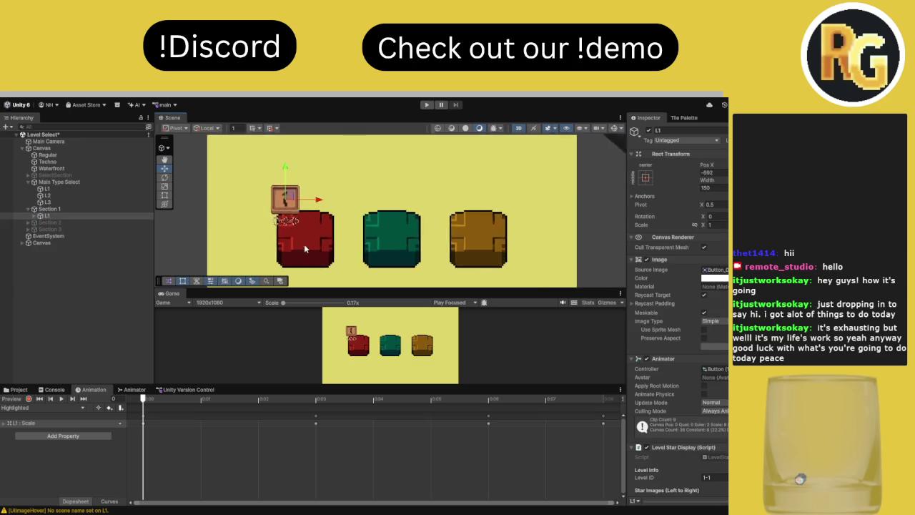
{"action": "key", "text": "ctrl+d"}
{"action": "left_click_drag", "start_coordinate": [312, 228], "coordinate": [448, 230]}
{"action": "key", "text": "ctrl+d"}
{"action": "key", "text": "ctrl+d"}
{"action": "key", "text": "ctrl+d"}
{"action": "key", "text": "ctrl+d"}
{"action": "key", "text": "ctrl+d"}
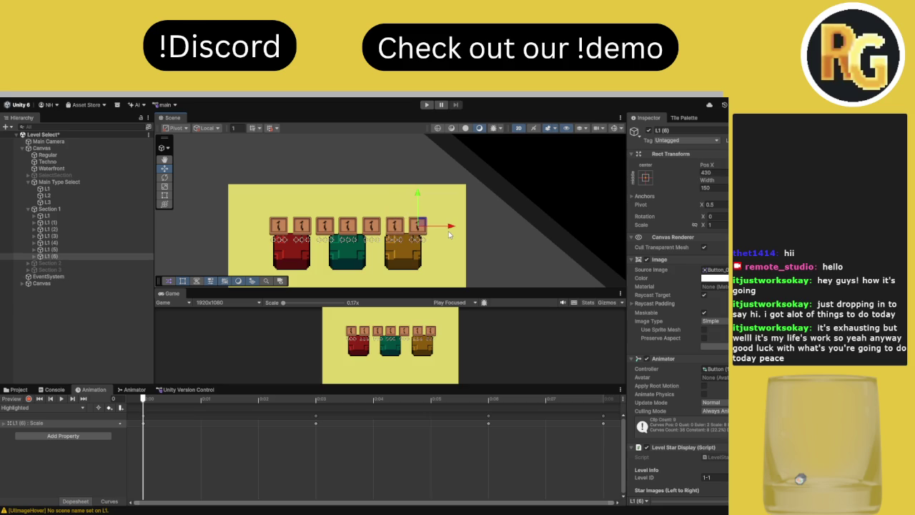
{"action": "key", "text": "ctrl+d"}
{"action": "left_click_drag", "start_coordinate": [450, 234], "coordinate": [475, 229]}
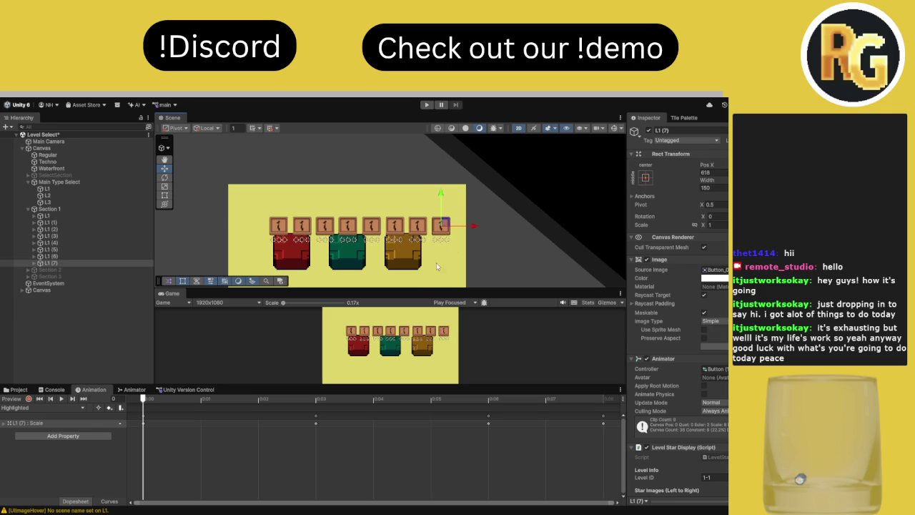
Select all eight L1 buttons and shift the whole row slightly left
{"action": "mouse_move", "coordinate": [421, 289]}
{"action": "left_mouse_down"}
{"action": "mouse_move", "coordinate": [431, 192]}
{"action": "mouse_move", "coordinate": [398, 280]}
{"action": "left_mouse_up"}
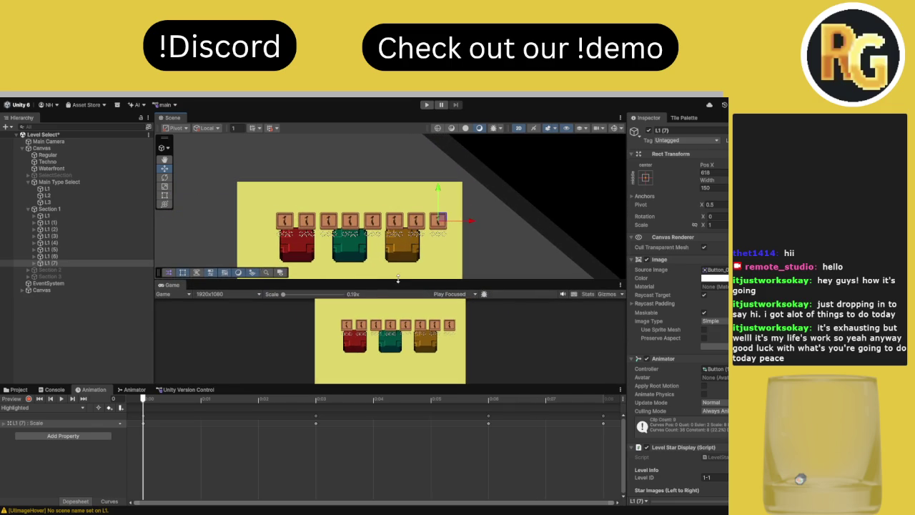
{"action": "left_click", "coordinate": [89, 216], "text": "shift"}
{"action": "left_click_drag", "start_coordinate": [473, 225], "coordinate": [462, 224]}
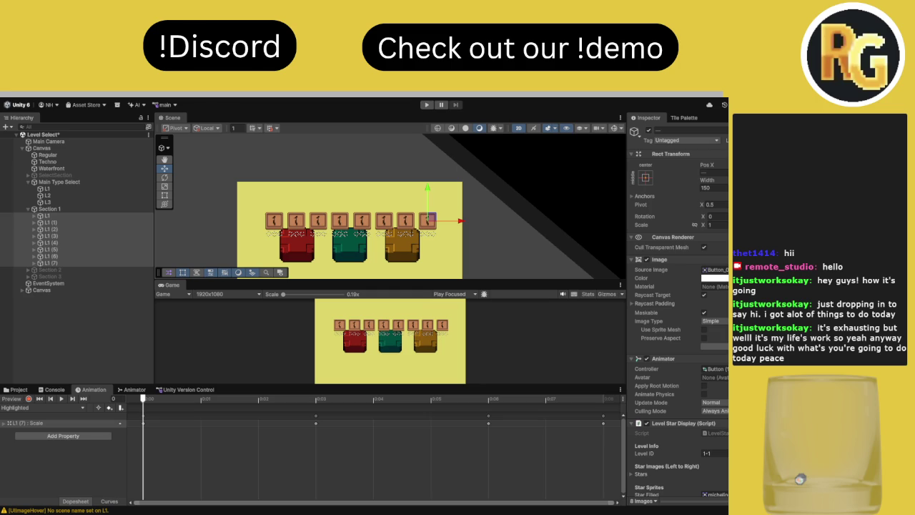
Clear the console warnings and delete the seven copies L1 (1) through L1 (7)
{"action": "left_click", "coordinate": [52, 389]}
{"action": "left_click", "coordinate": [12, 399]}
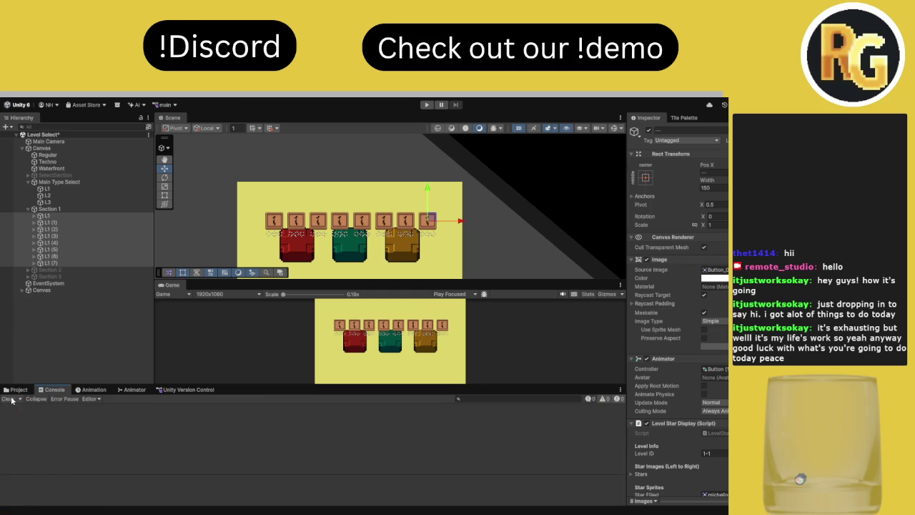
{"action": "left_click", "coordinate": [17, 390]}
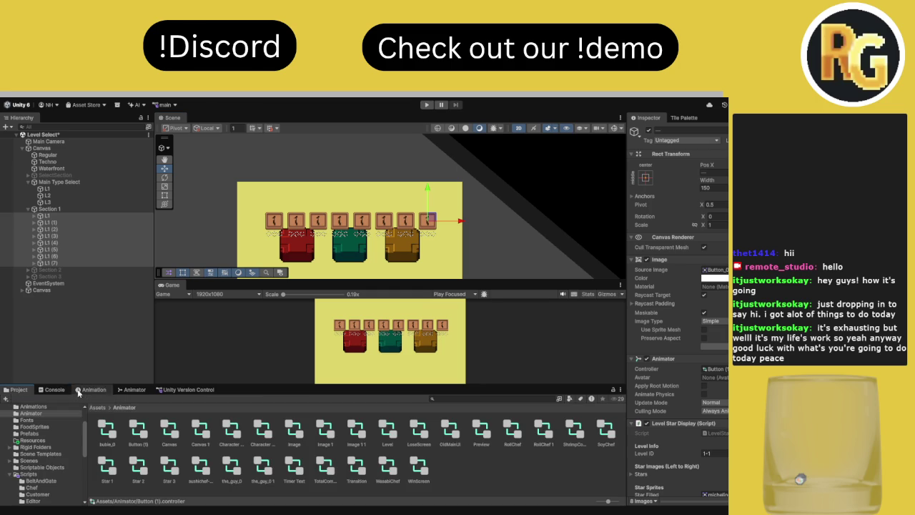
{"action": "left_click", "coordinate": [76, 222]}
{"action": "left_click", "coordinate": [71, 261], "text": "shift"}
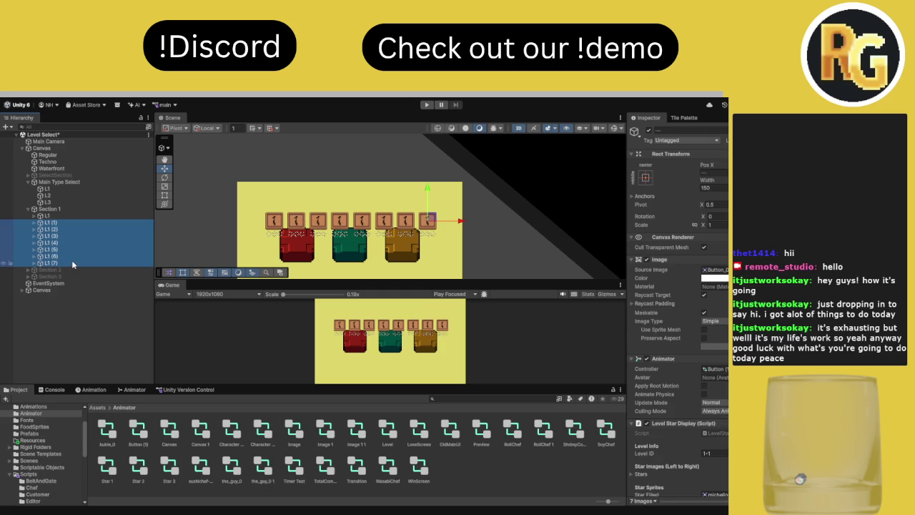
{"action": "key", "text": "Delete"}
Move L1 onto the green box, enlarge it, and fine-tune its centred position
{"action": "left_click", "coordinate": [66, 214]}
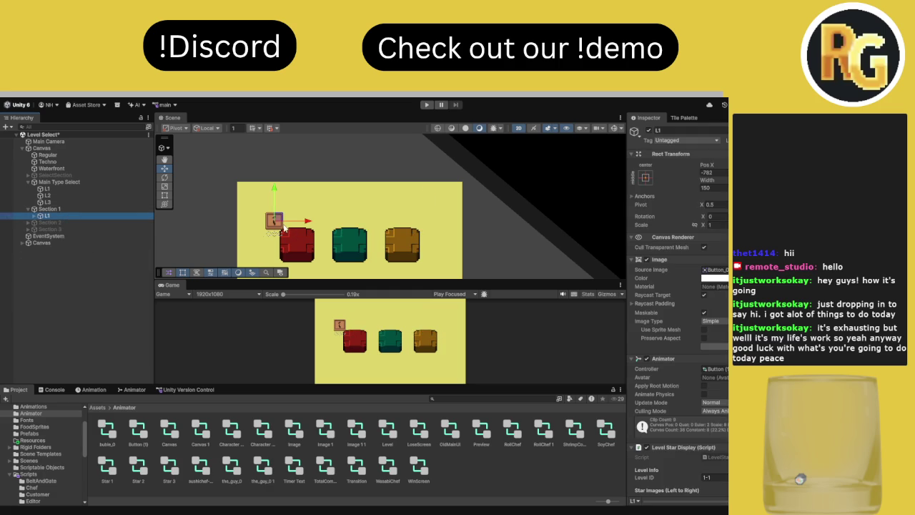
{"action": "left_click_drag", "start_coordinate": [281, 221], "coordinate": [363, 249]}
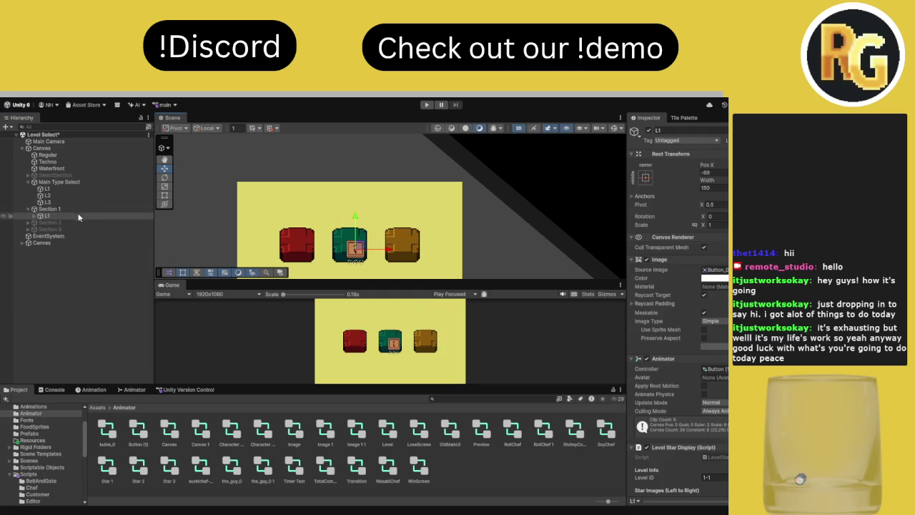
{"action": "left_click", "coordinate": [164, 187]}
{"action": "mouse_move", "coordinate": [356, 250]}
{"action": "left_mouse_down"}
{"action": "mouse_move", "coordinate": [385, 188]}
{"action": "mouse_move", "coordinate": [372, 215]}
{"action": "left_mouse_up"}
{"action": "left_click", "coordinate": [165, 169]}
{"action": "left_click_drag", "start_coordinate": [358, 245], "coordinate": [358, 245]}
{"action": "left_click_drag", "start_coordinate": [381, 281], "coordinate": [381, 205]}
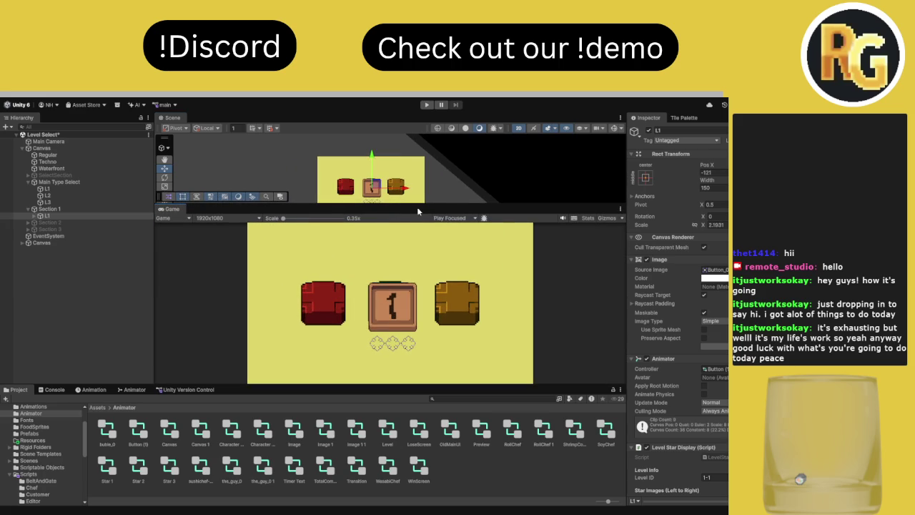
{"action": "scroll", "coordinate": [679, 322], "scroll_direction": "down", "scroll_amount": 3}
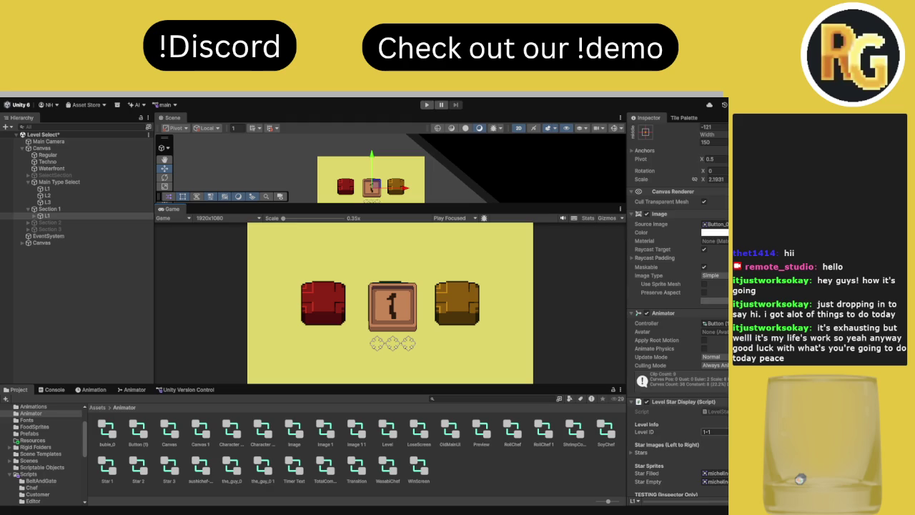
{"action": "scroll", "coordinate": [679, 322], "scroll_direction": "down", "scroll_amount": 5}
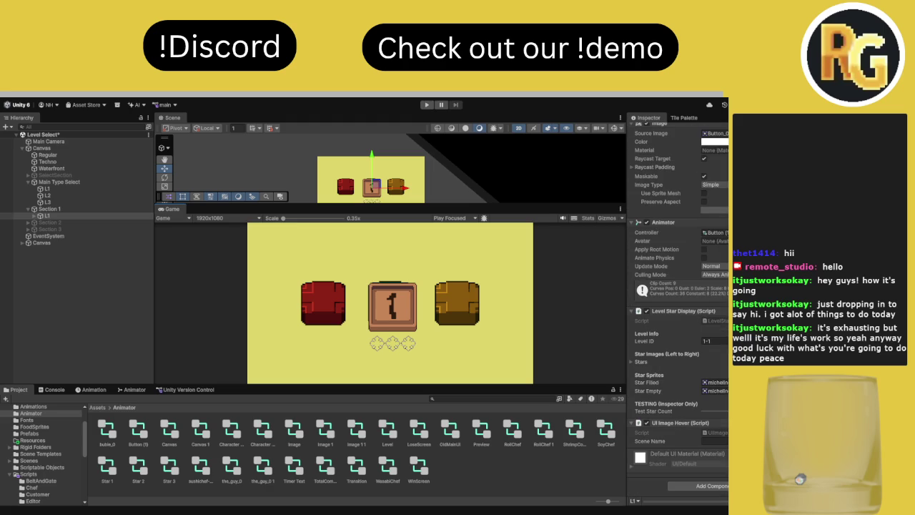
{"action": "scroll", "coordinate": [679, 300], "scroll_direction": "up", "scroll_amount": 2}
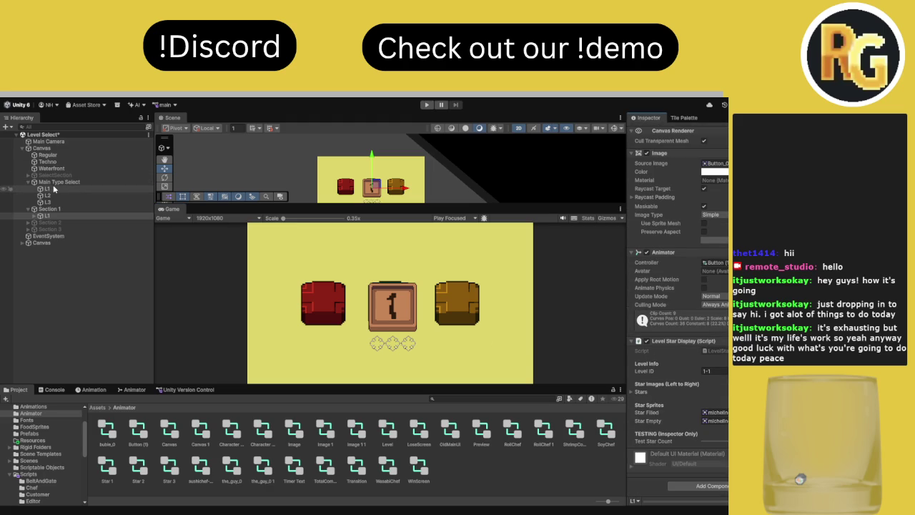
Expand L1 and select its Text (TMP) label to show its TextMeshPro settings
{"action": "left_click", "coordinate": [33, 217]}
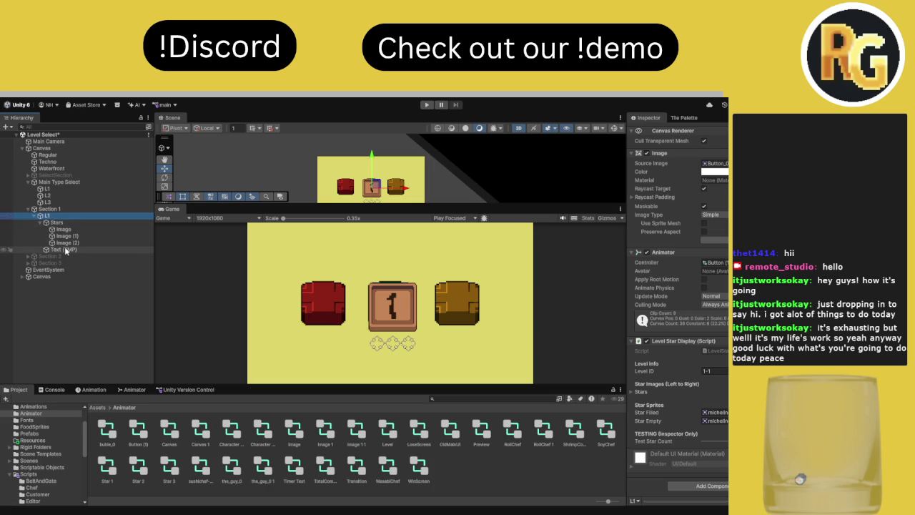
{"action": "left_click", "coordinate": [64, 250]}
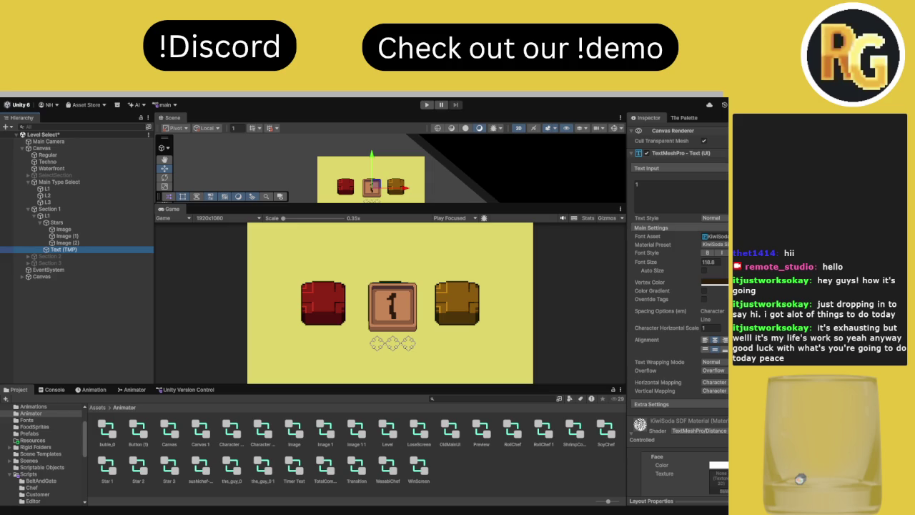
{"action": "key", "text": "alt+Tab"}
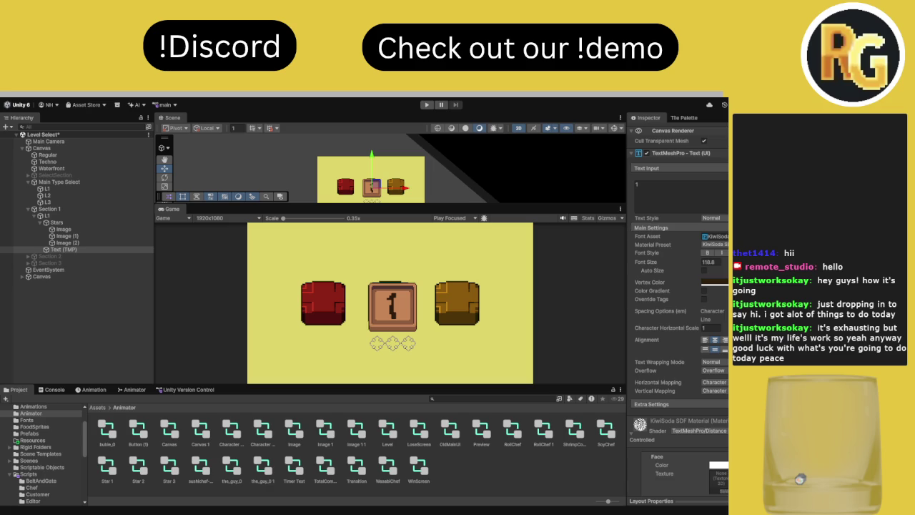
Click empty Hierarchy space to deselect the Text (TMP) label
{"action": "key", "text": "alt+Tab"}
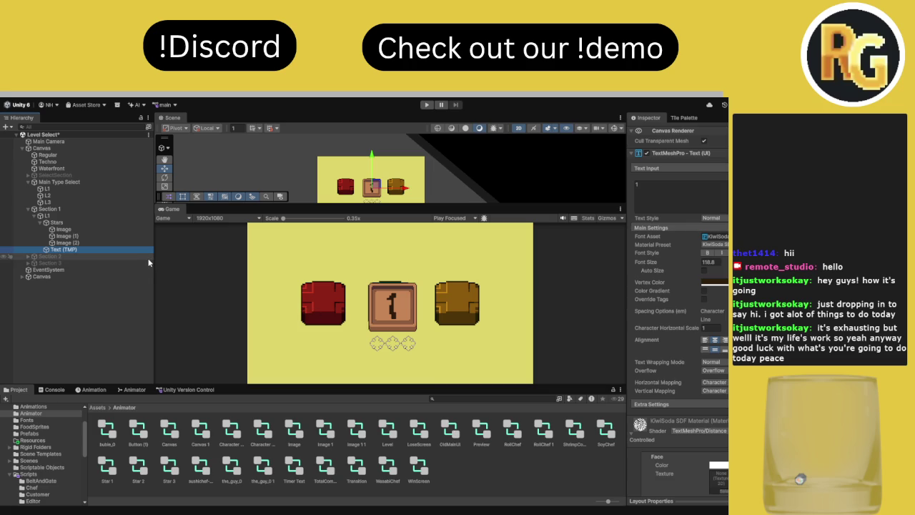
{"action": "left_click", "coordinate": [300, 181]}
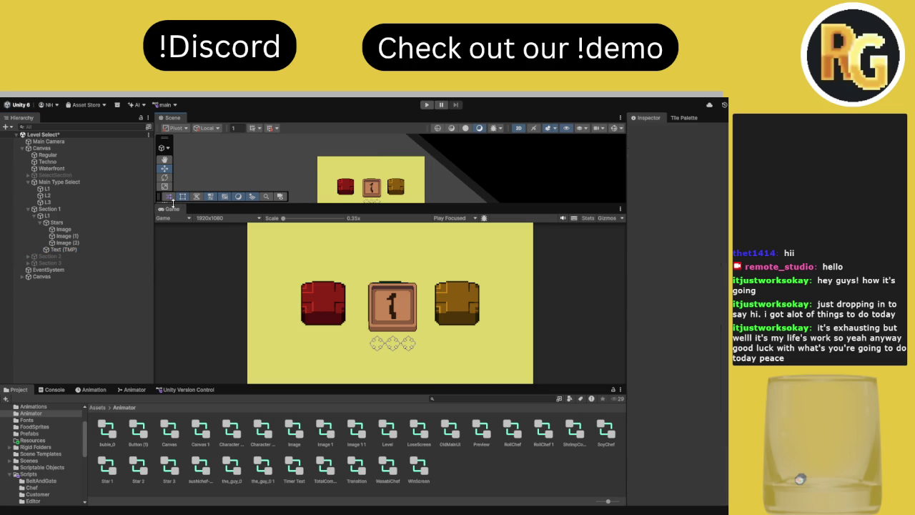
Reset L1 to scale 1 at Pos X -782 and deactivate its Stars group
{"action": "left_click", "coordinate": [78, 215]}
{"action": "left_click", "coordinate": [716, 224]}
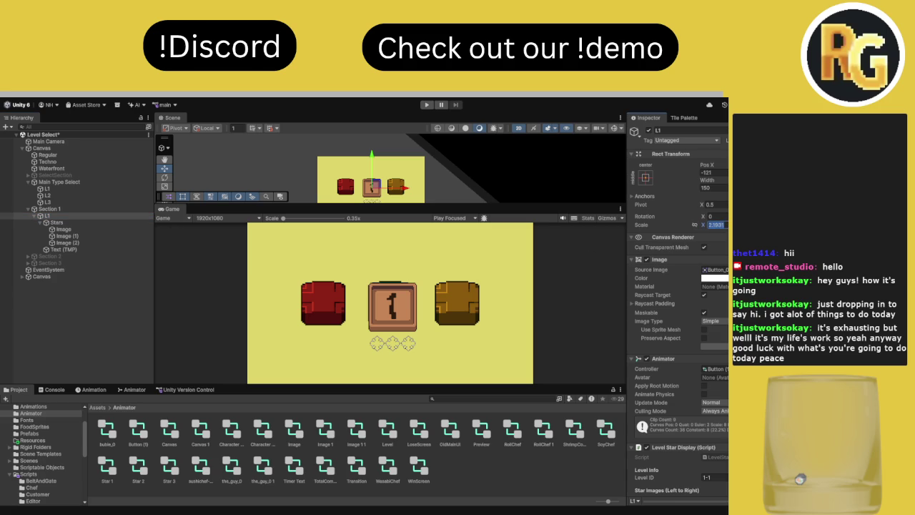
{"action": "key", "text": "Return"}
{"action": "key", "text": "ctrl+z"}
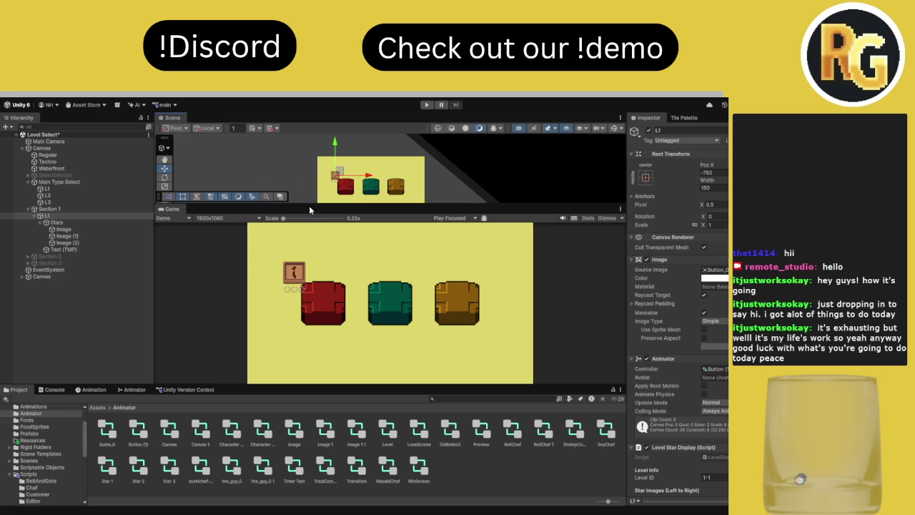
{"action": "left_click", "coordinate": [87, 223]}
{"action": "key", "text": "alt+shift+a"}
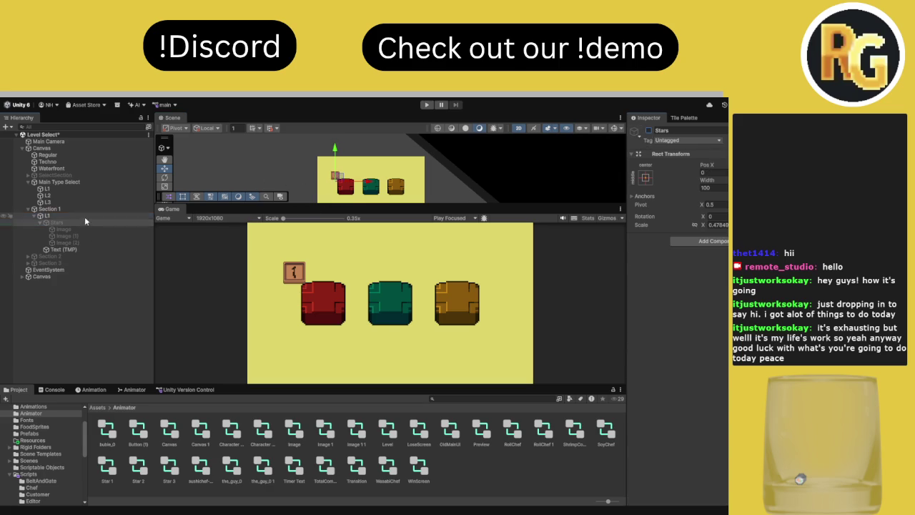
Move the L1 button into the top-left corner of the canvas
{"action": "left_click", "coordinate": [47, 215]}
{"action": "left_click_drag", "start_coordinate": [343, 168], "coordinate": [343, 173]}
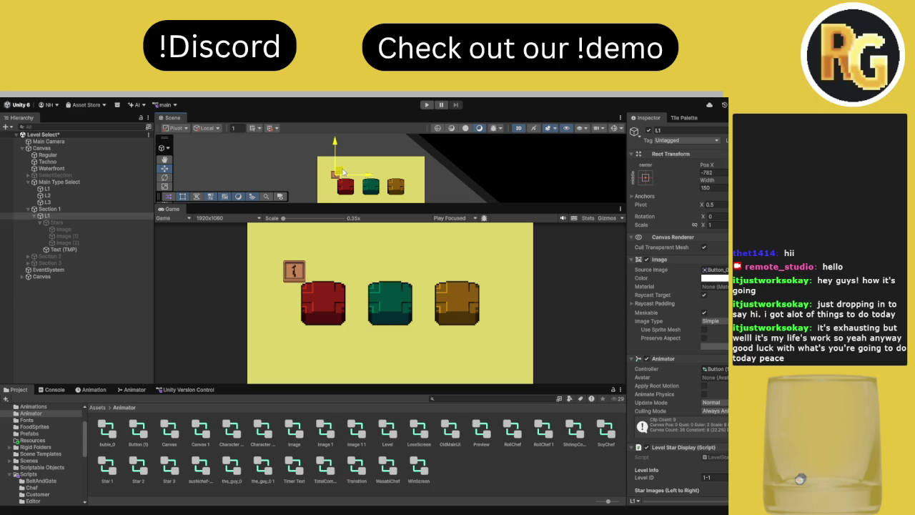
{"action": "left_click_drag", "start_coordinate": [343, 172], "coordinate": [334, 162]}
Duplicate L1 twice, placing L1 (1) and L1 (2) to its right, and paste another copy
{"action": "key", "text": "ctrl+d"}
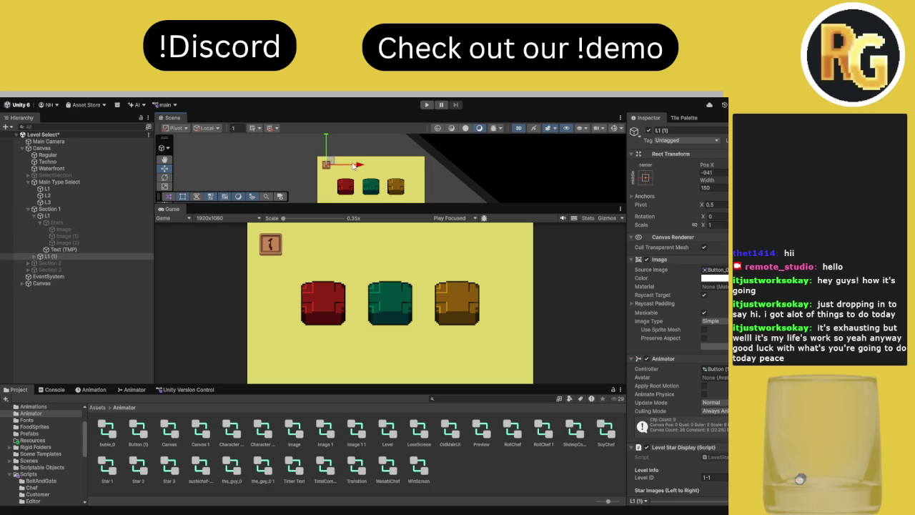
{"action": "left_click_drag", "start_coordinate": [359, 165], "coordinate": [368, 164]}
{"action": "key", "text": "ctrl+d"}
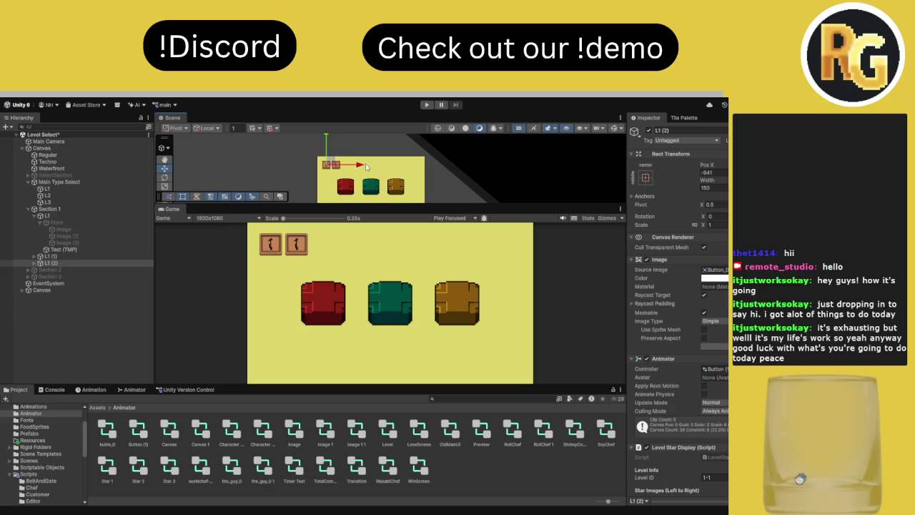
{"action": "left_click_drag", "start_coordinate": [366, 167], "coordinate": [382, 167]}
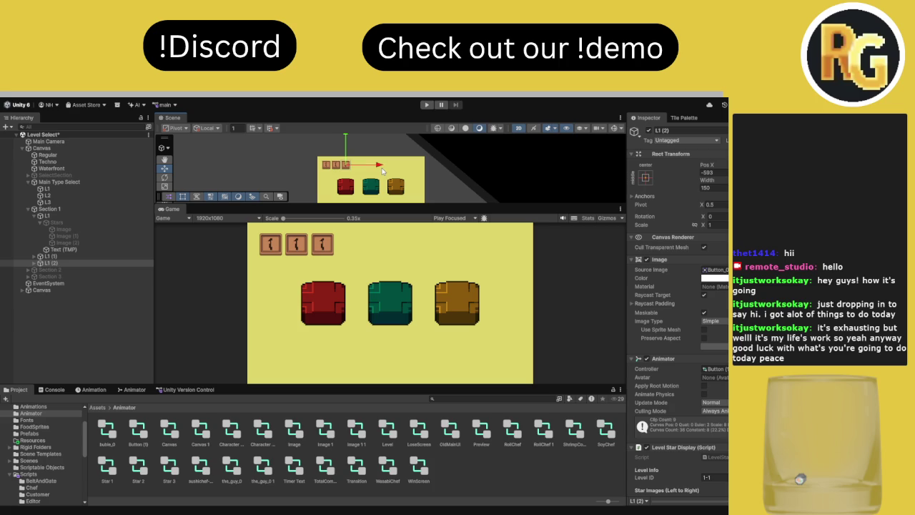
{"action": "key", "text": "ctrl+shift+v"}
{"action": "scroll", "coordinate": [364, 169], "scroll_direction": "down", "scroll_amount": 3}
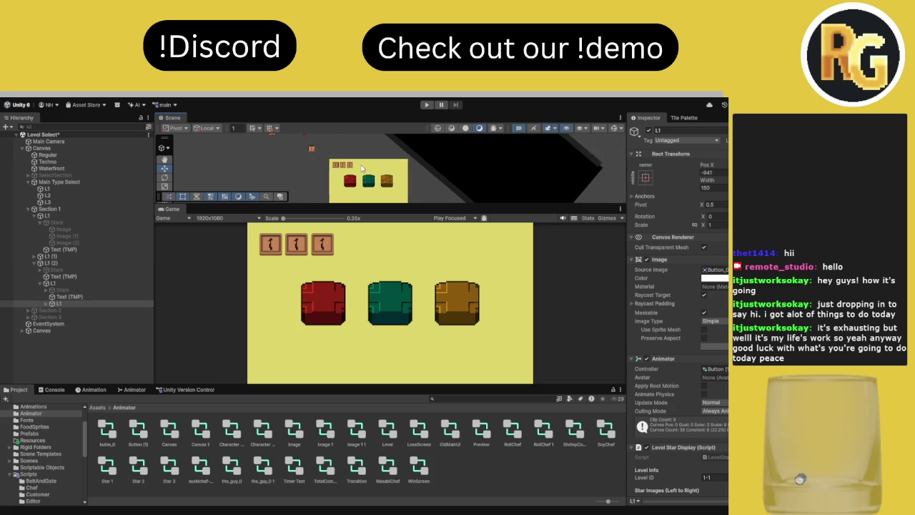
Undo the nested paste and re-duplicate L1 (1) into L1 (2) placed to its right
{"action": "key", "text": "ctrl+z"}
{"action": "key", "text": "ctrl+z"}
{"action": "key", "text": "ctrl+z"}
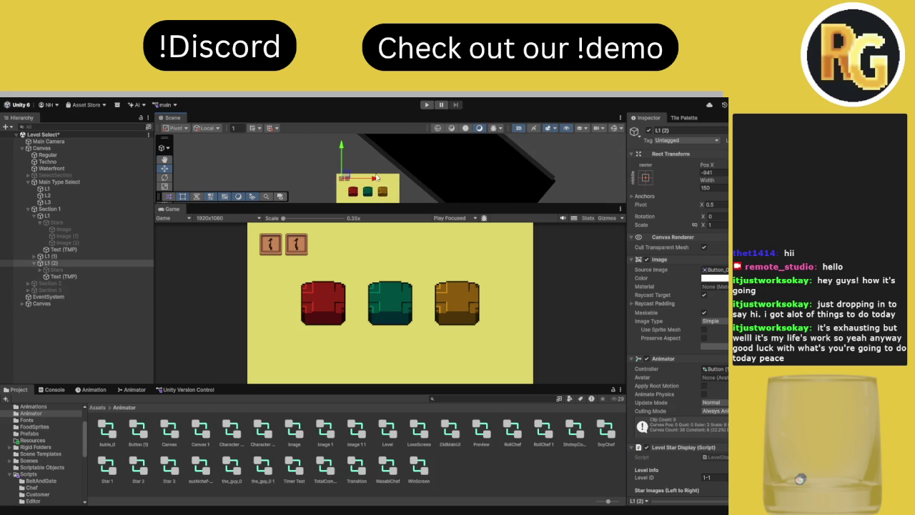
{"action": "key", "text": "ctrl+z"}
{"action": "key", "text": "ctrl+z"}
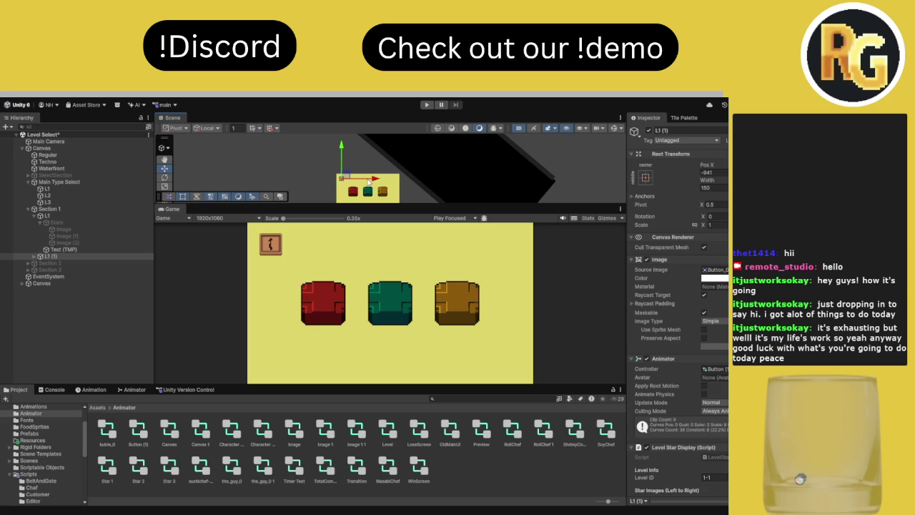
{"action": "key", "text": "ctrl+d"}
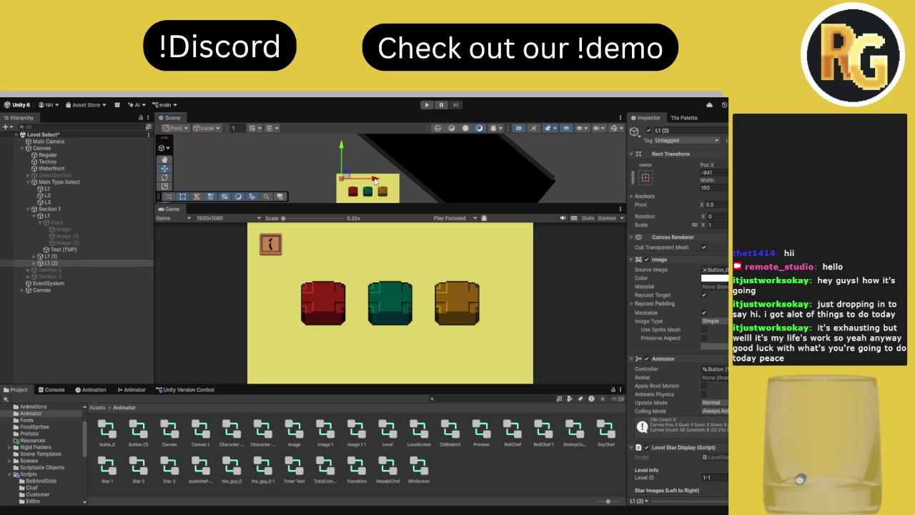
{"action": "left_click_drag", "start_coordinate": [378, 181], "coordinate": [381, 181]}
{"action": "key", "text": "ctrl+d"}
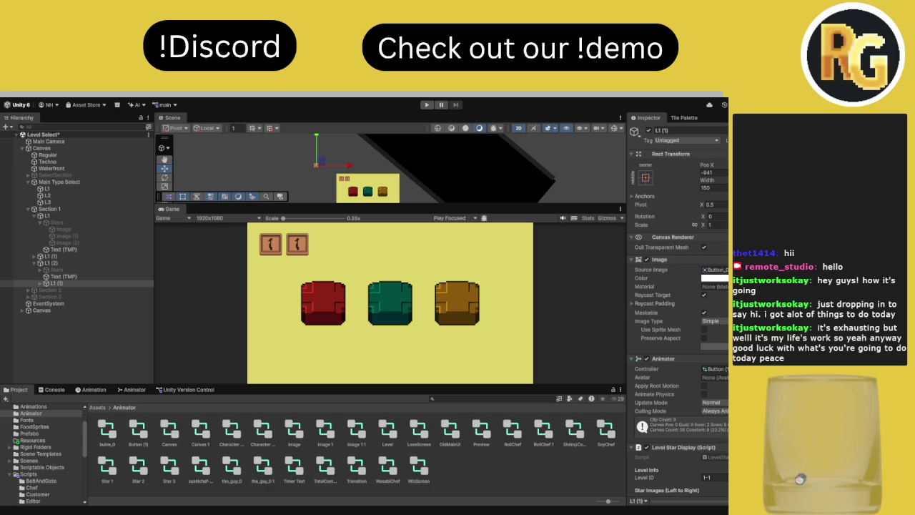
{"action": "key", "text": "q"}
Slide L1 (2) right beside the first button and duplicate it as L1 (3)
{"action": "left_click", "coordinate": [90, 275]}
{"action": "left_click", "coordinate": [54, 263]}
{"action": "left_click", "coordinate": [34, 263]}
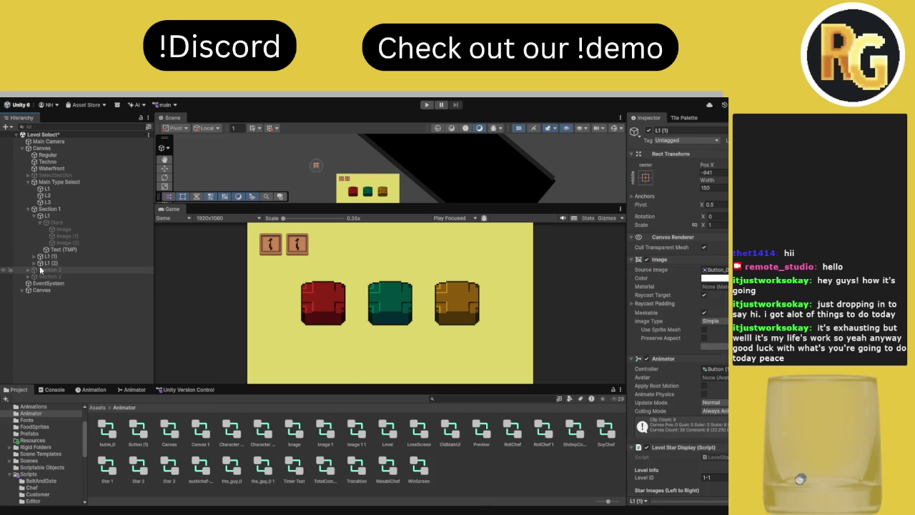
{"action": "left_click", "coordinate": [70, 265]}
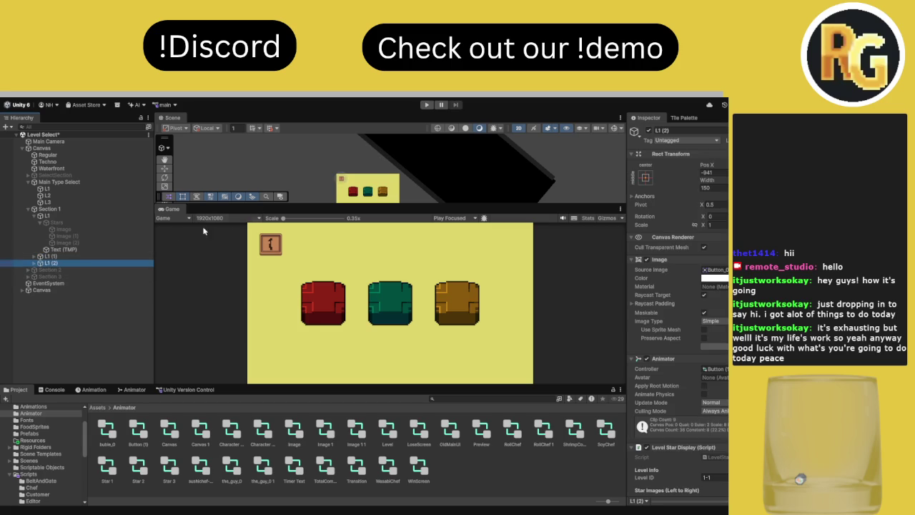
{"action": "left_click", "coordinate": [164, 169]}
{"action": "left_click_drag", "start_coordinate": [383, 184], "coordinate": [381, 182]}
{"action": "key", "text": "ctrl+d"}
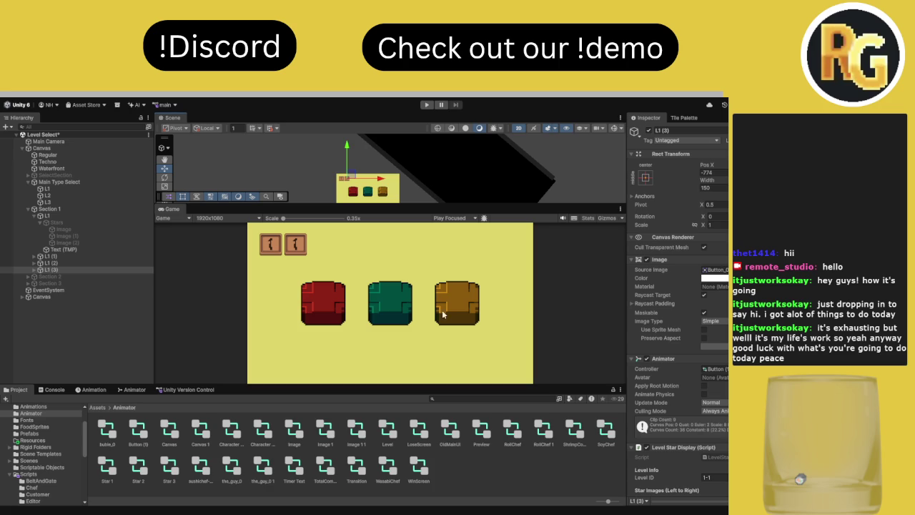
Enlarge the scene view and delete the duplicate button L1 (3)
{"action": "left_click_drag", "start_coordinate": [307, 207], "coordinate": [309, 285]}
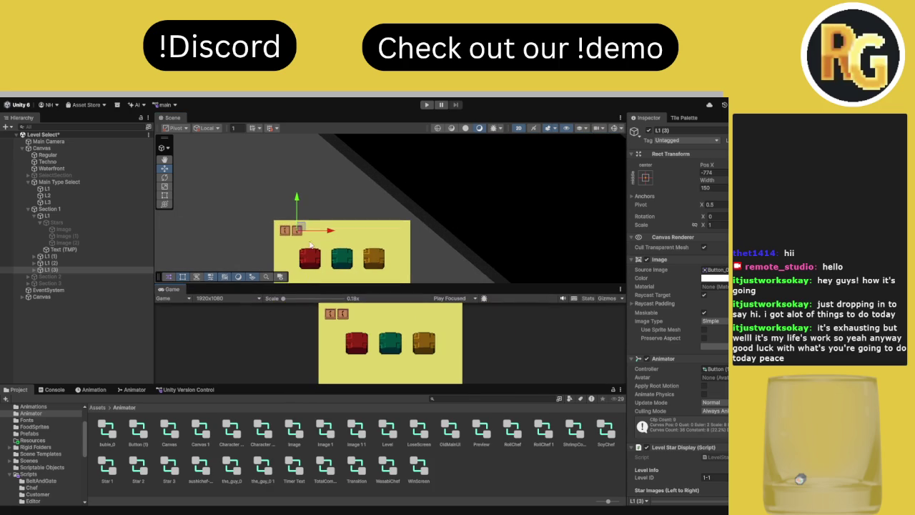
{"action": "scroll", "coordinate": [302, 242], "scroll_direction": "up", "scroll_amount": 5}
{"action": "scroll", "coordinate": [302, 239], "scroll_direction": "up", "scroll_amount": 4}
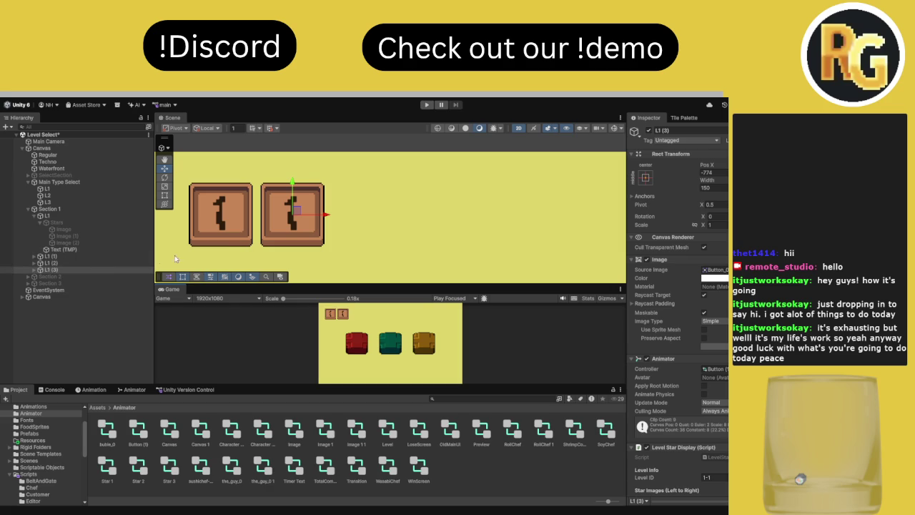
{"action": "left_click", "coordinate": [89, 269]}
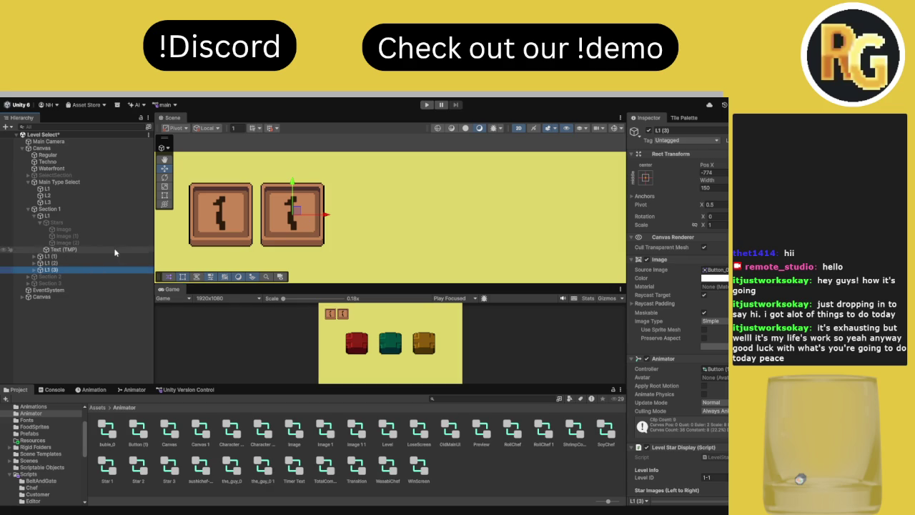
{"action": "key", "text": "Delete"}
Remove the extra L1 (1) button, leaving L1 and L1 (2) in Section 1
{"action": "left_click", "coordinate": [89, 257]}
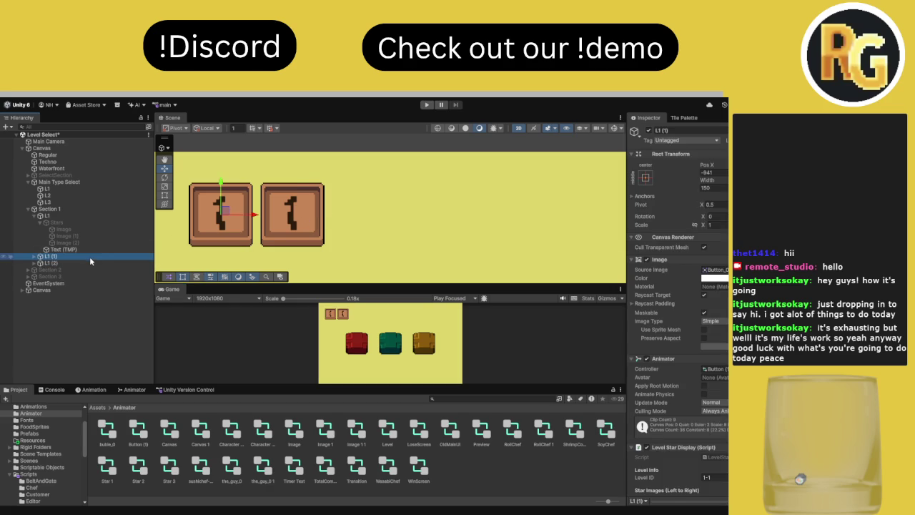
{"action": "left_click", "coordinate": [727, 173]}
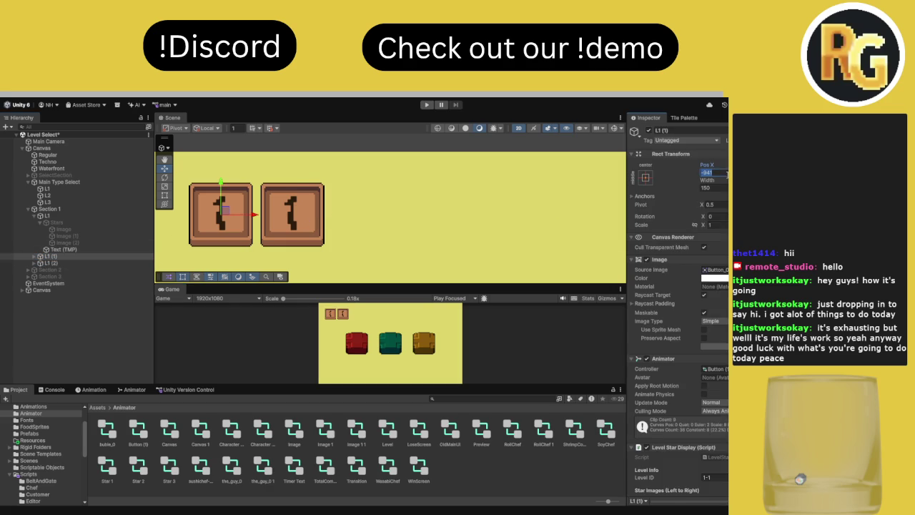
{"action": "type", "text": "-900"}
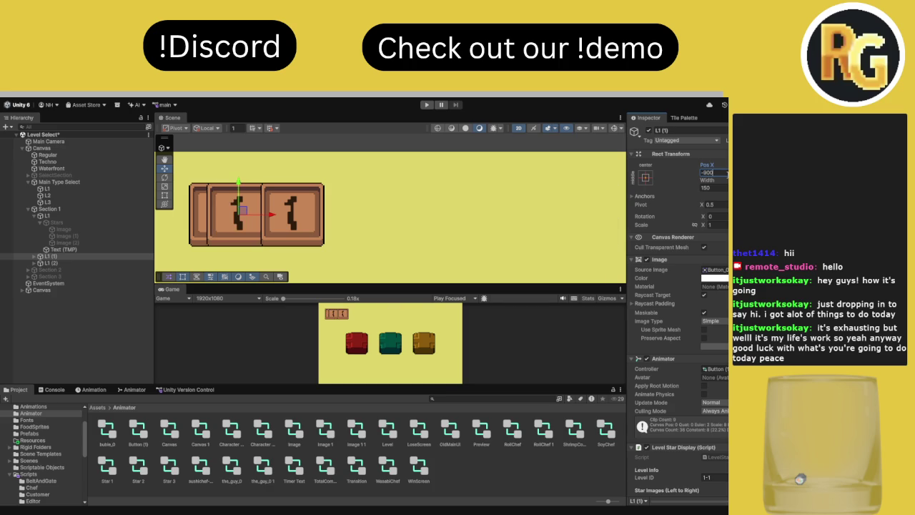
{"action": "key", "text": "BackSpace"}
{"action": "key", "text": "BackSpace"}
{"action": "key", "text": "BackSpace"}
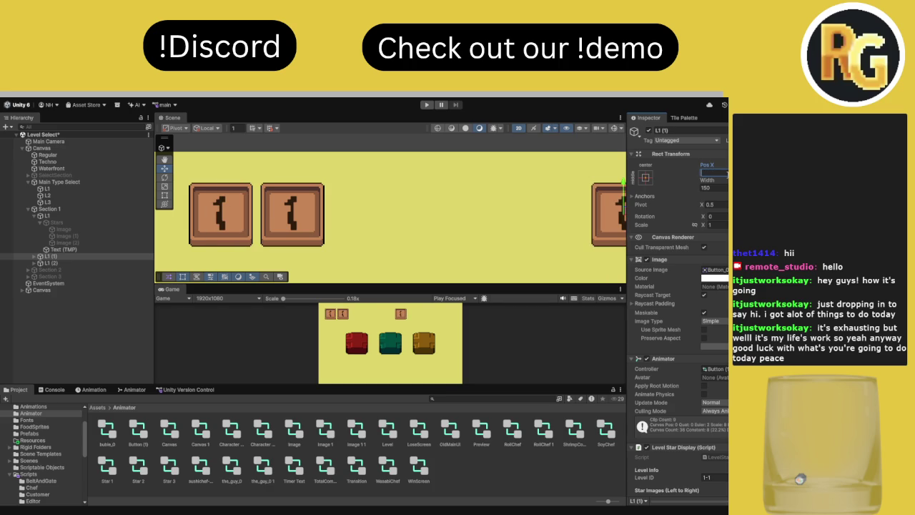
{"action": "left_click", "coordinate": [34, 215]}
{"action": "left_click", "coordinate": [54, 223]}
{"action": "key", "text": "ctrl+d"}
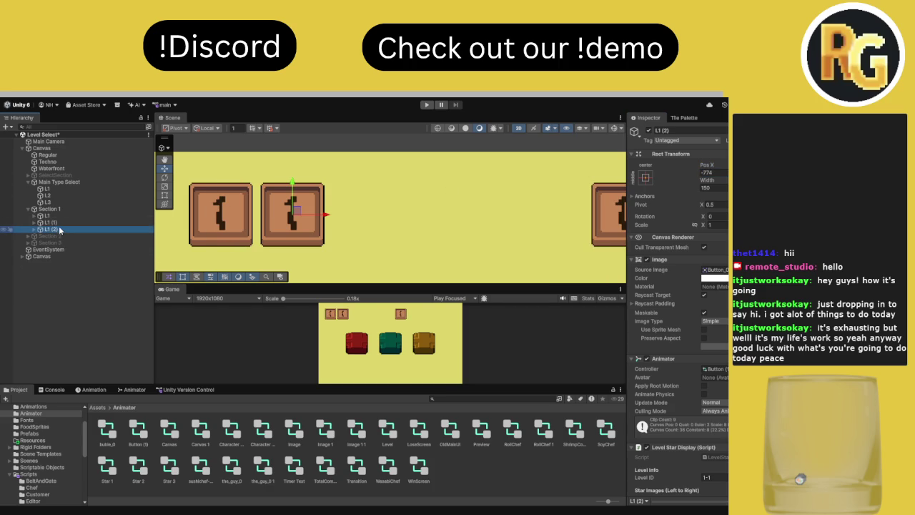
{"action": "left_click", "coordinate": [62, 224]}
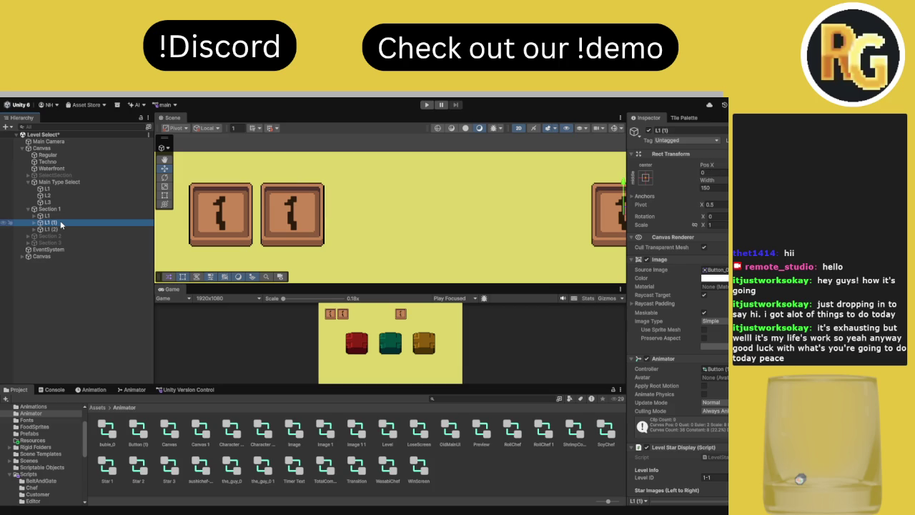
{"action": "key", "text": "Delete"}
{"action": "left_click", "coordinate": [62, 217]}
{"action": "left_click", "coordinate": [62, 222]}
{"action": "left_click", "coordinate": [62, 218]}
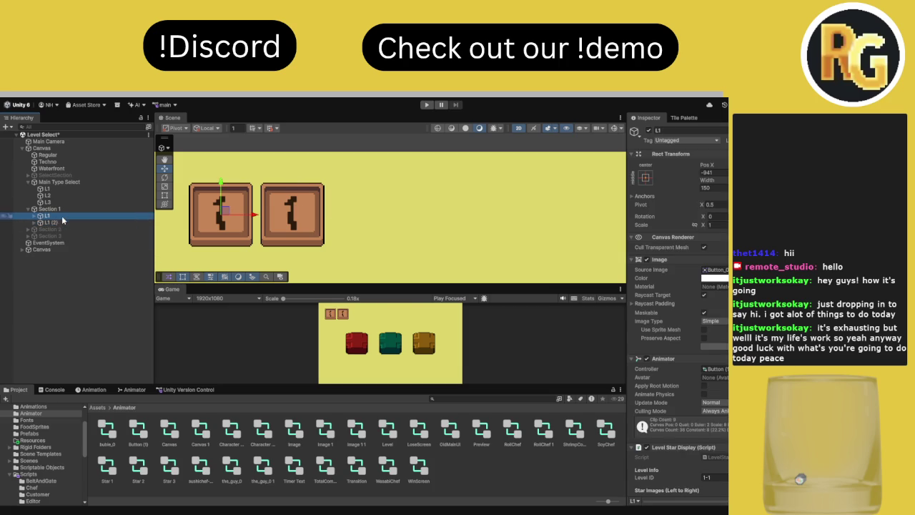
Set L1's Pos X to -950
{"action": "left_click", "coordinate": [721, 173]}
{"action": "type", "text": "-900"}
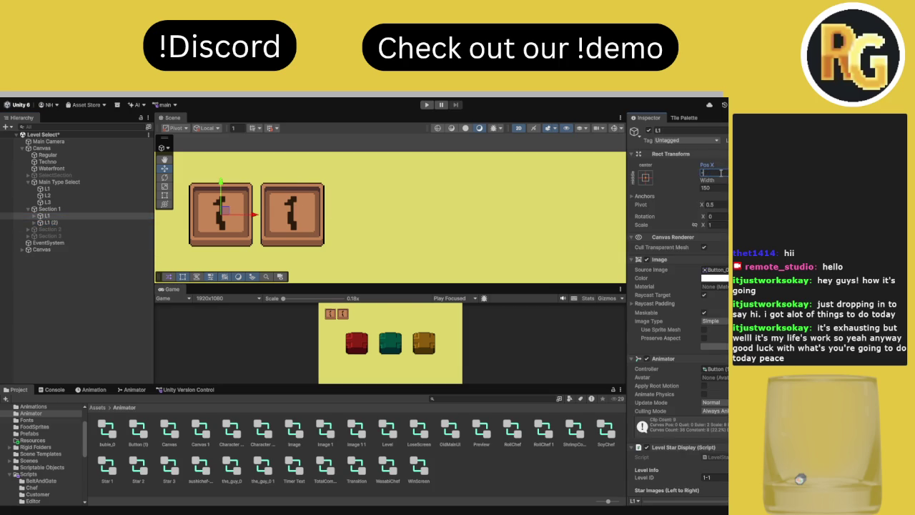
{"action": "key", "text": "Return"}
{"action": "type", "text": "-950"}
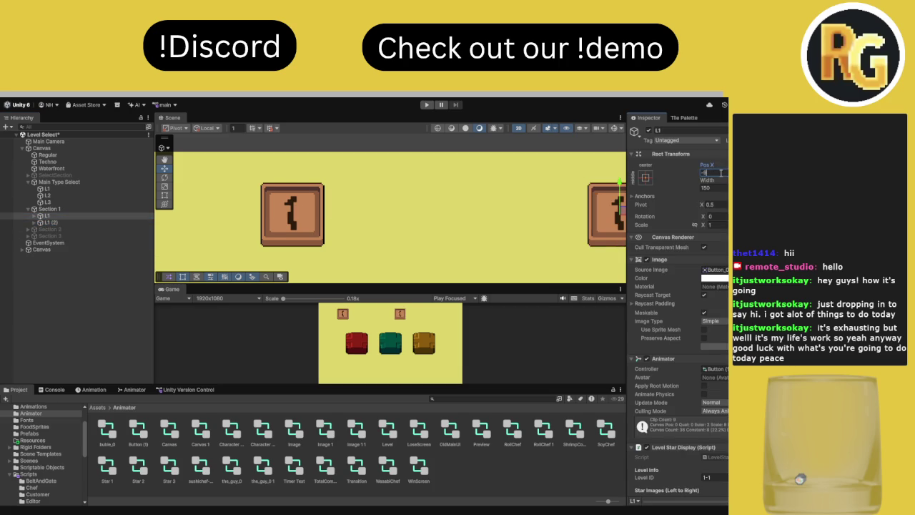
{"action": "key", "text": "Return"}
Set L1 (2)'s Pos X to -780
{"action": "left_click", "coordinate": [78, 222]}
{"action": "type", "text": "-250"}
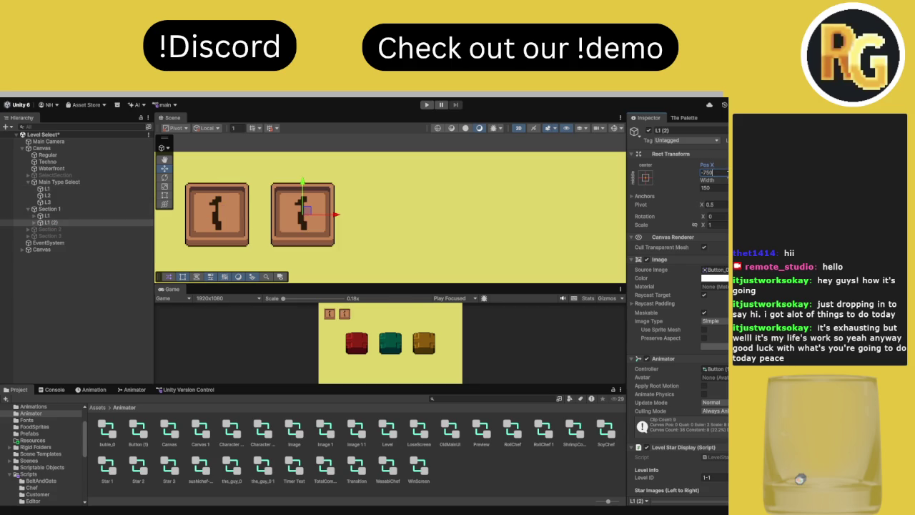
{"action": "key", "text": "BackSpace"}
{"action": "key", "text": "BackSpace"}
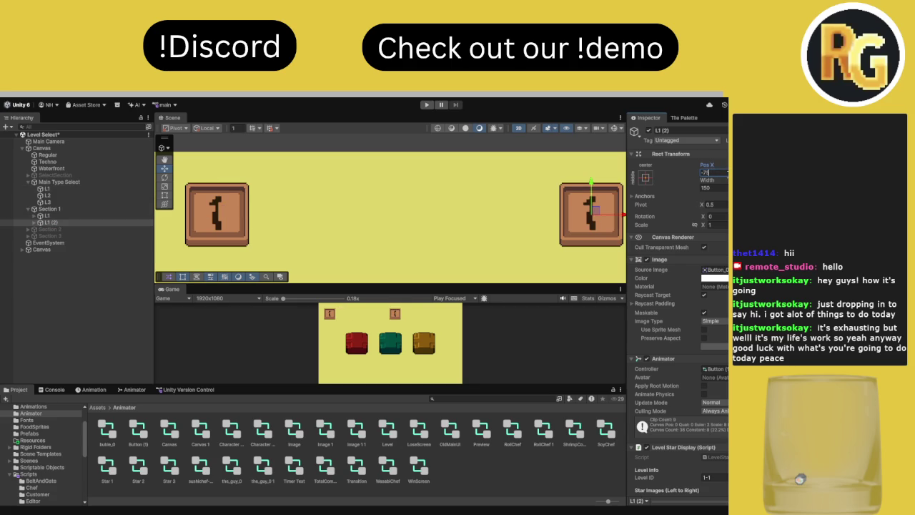
{"action": "key", "text": "BackSpace"}
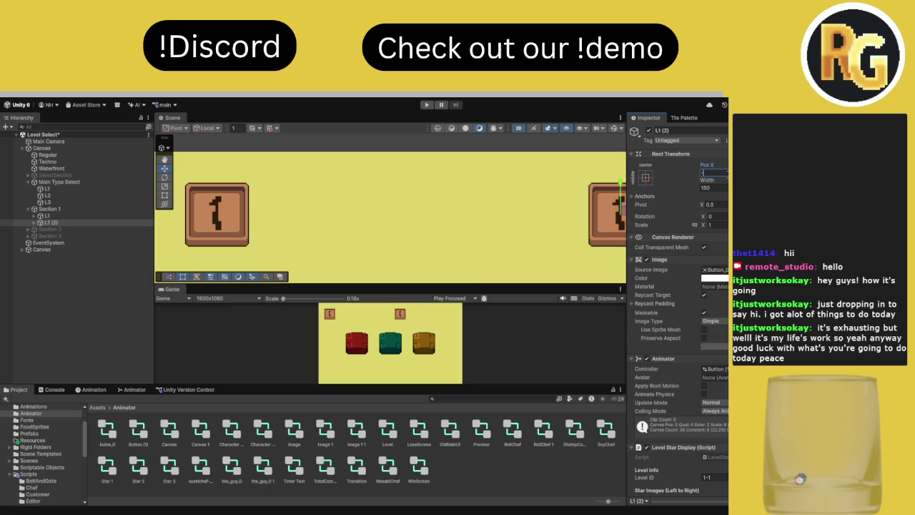
{"action": "type", "text": "800"}
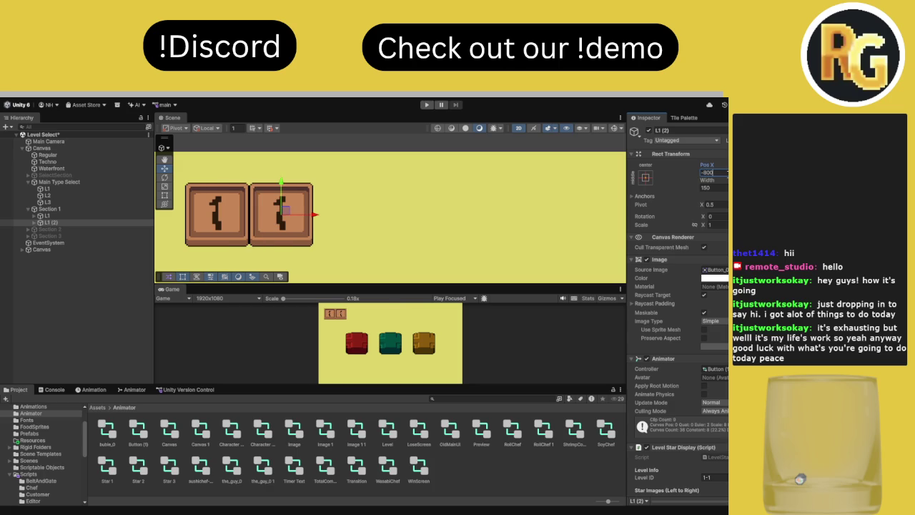
{"action": "key", "text": "BackSpace"}
{"action": "key", "text": "BackSpace"}
{"action": "key", "text": "BackSpace"}
{"action": "type", "text": "8"}
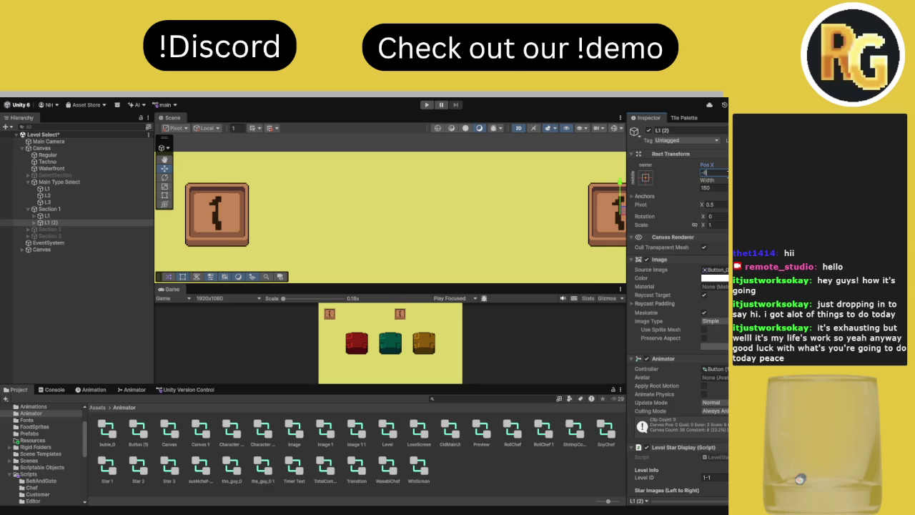
{"action": "key", "text": "BackSpace"}
{"action": "type", "text": "780"}
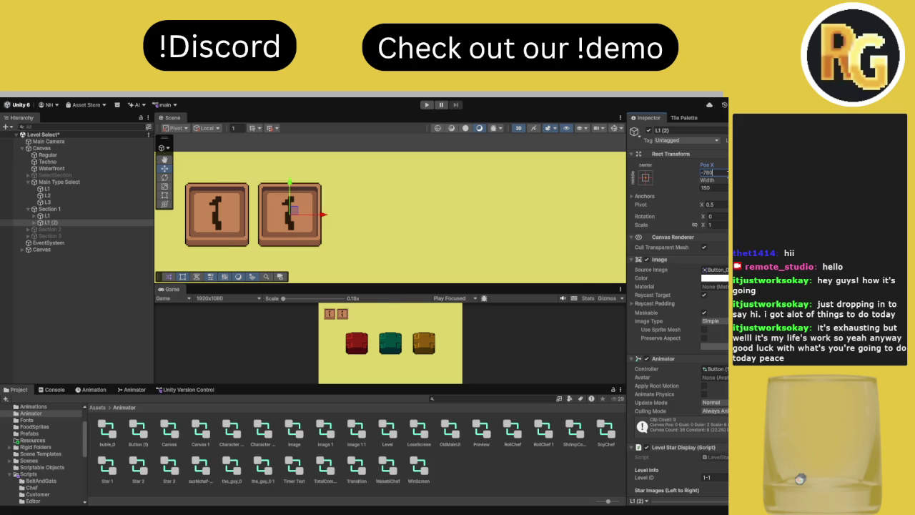
Reselect L1 and L1 (2) to check their positions
{"action": "left_click", "coordinate": [80, 215]}
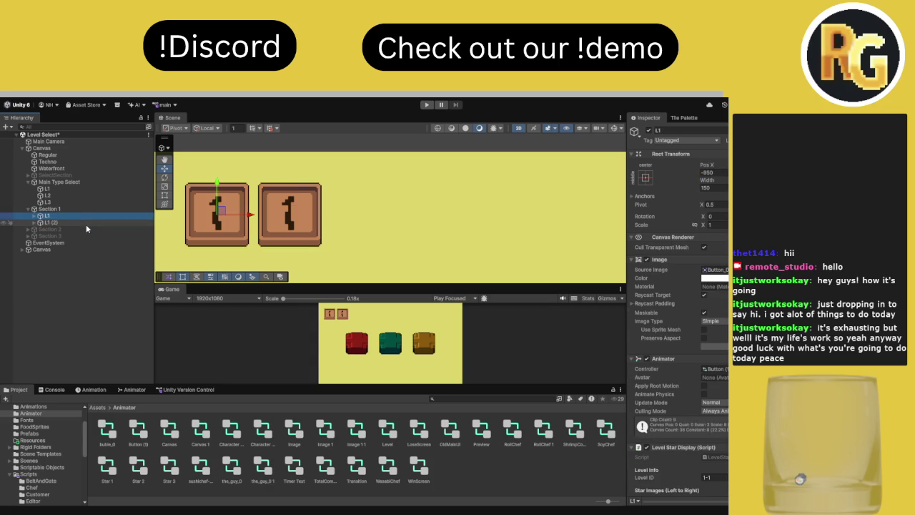
{"action": "left_click", "coordinate": [84, 223]}
{"action": "key", "text": "F2"}
{"action": "left_click", "coordinate": [89, 216]}
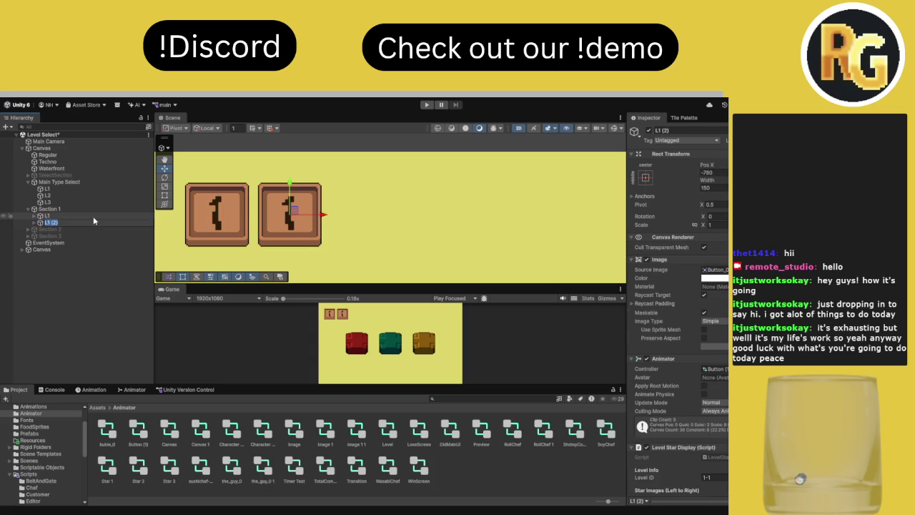
{"action": "left_click", "coordinate": [88, 221]}
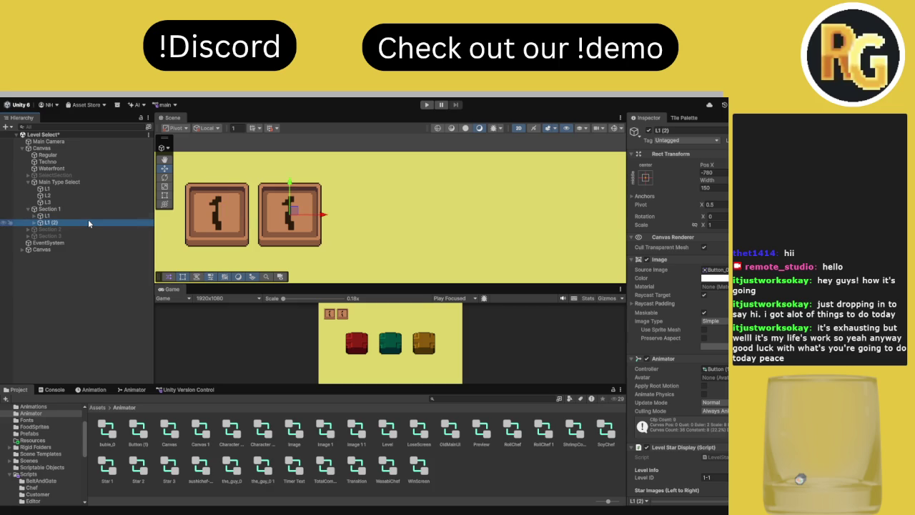
Duplicate into L1 (3) at Pos X -610 and L1 (4) at -440 using +170 offsets
{"action": "key", "text": "ctrl+d"}
{"action": "left_click", "coordinate": [711, 172]}
{"action": "key", "text": "End"}
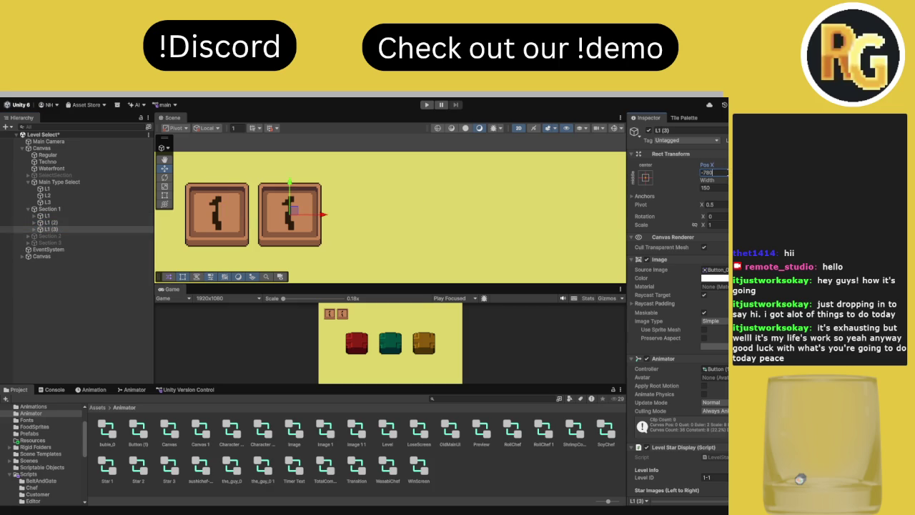
{"action": "type", "text": "+1"}
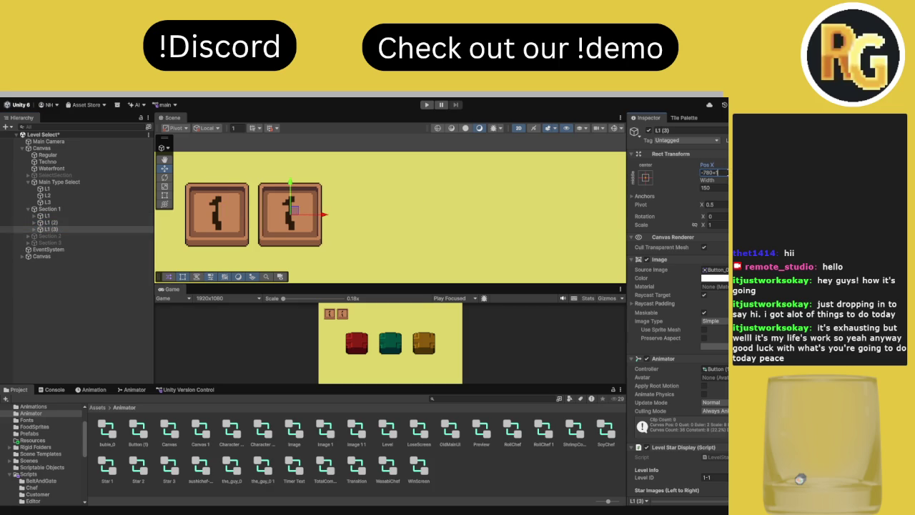
{"action": "type", "text": "70"}
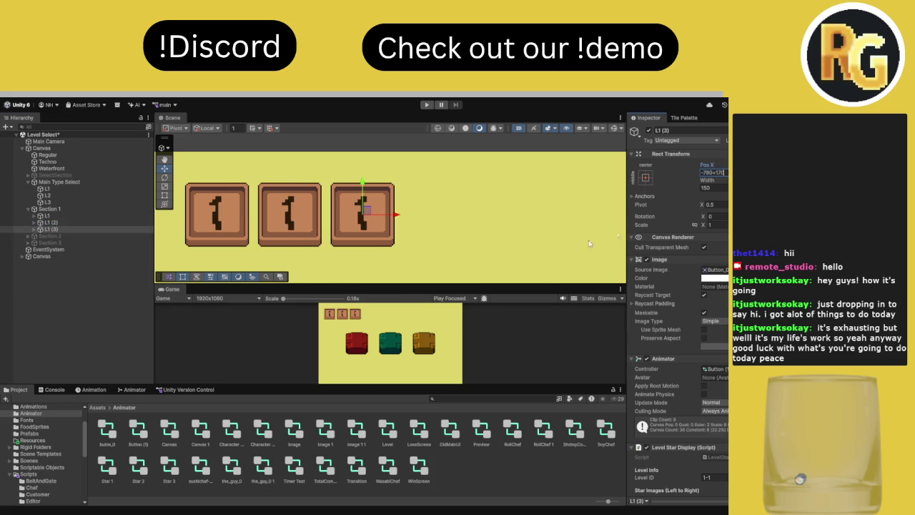
{"action": "key", "text": "Return"}
{"action": "key", "text": "ctrl+d"}
{"action": "left_click", "coordinate": [724, 175]}
{"action": "key", "text": "End"}
{"action": "type", "text": "+"}
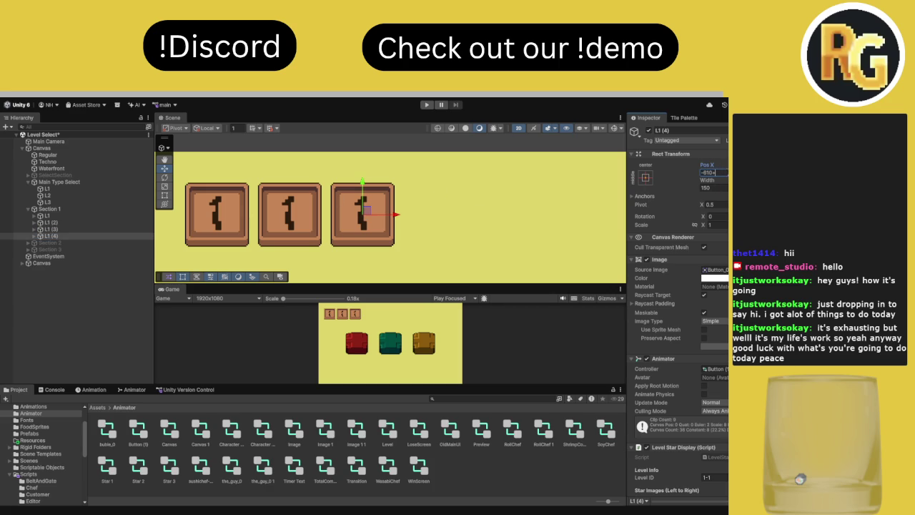
{"action": "type", "text": "1"}
{"action": "type", "text": "70"}
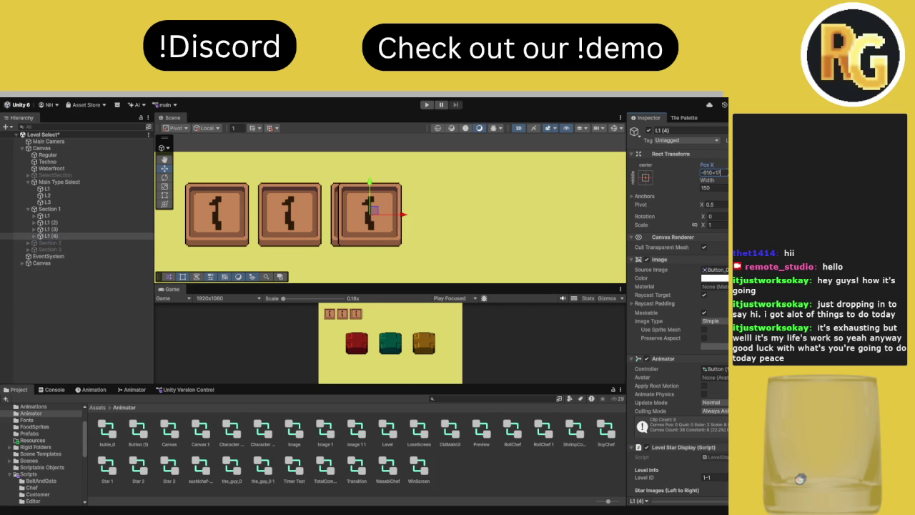
{"action": "key", "text": "Return"}
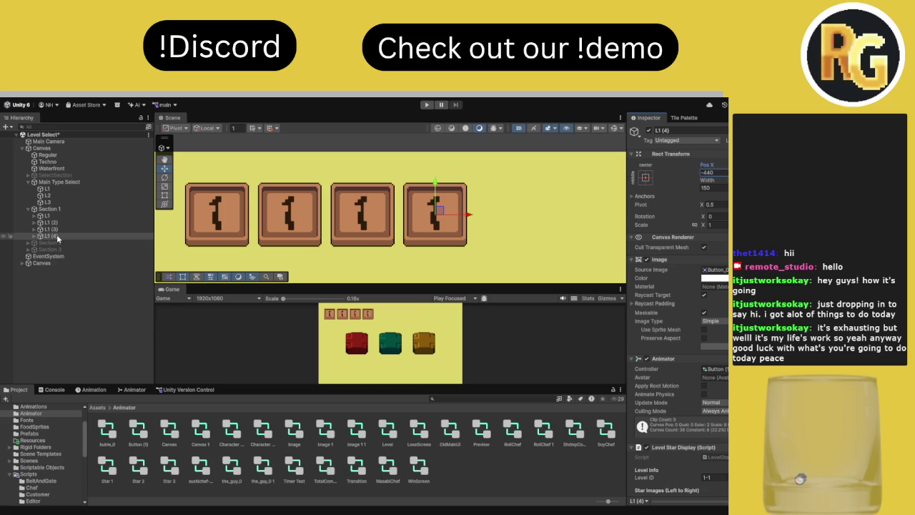
Duplicate L1 (4) into L1 (5) at Pos X -270
{"action": "left_click", "coordinate": [57, 238]}
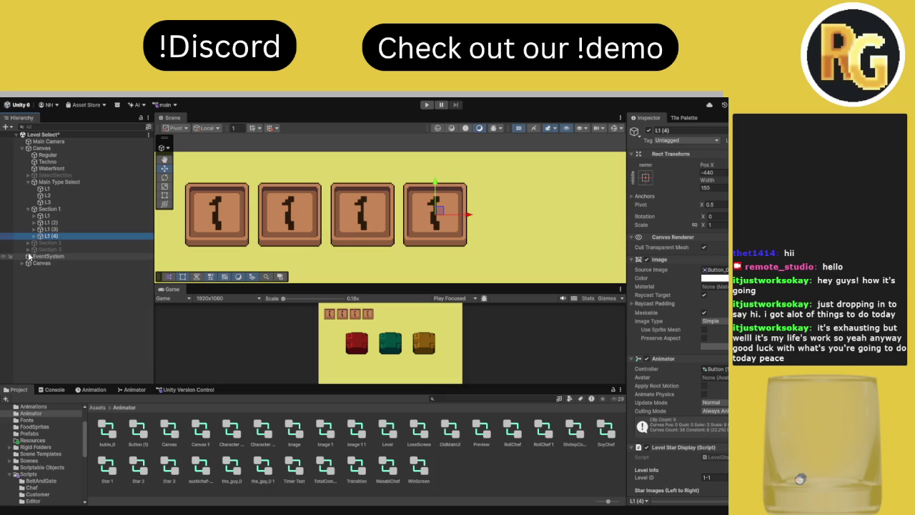
{"action": "key", "text": "ctrl+d"}
{"action": "left_click", "coordinate": [725, 171]}
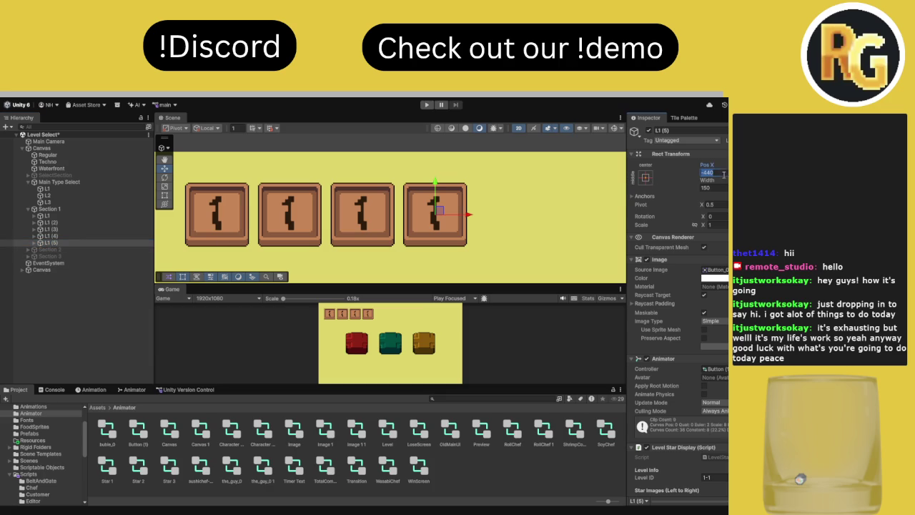
{"action": "left_click", "coordinate": [725, 172]}
{"action": "type", "text": "+170"}
{"action": "key", "text": "Return"}
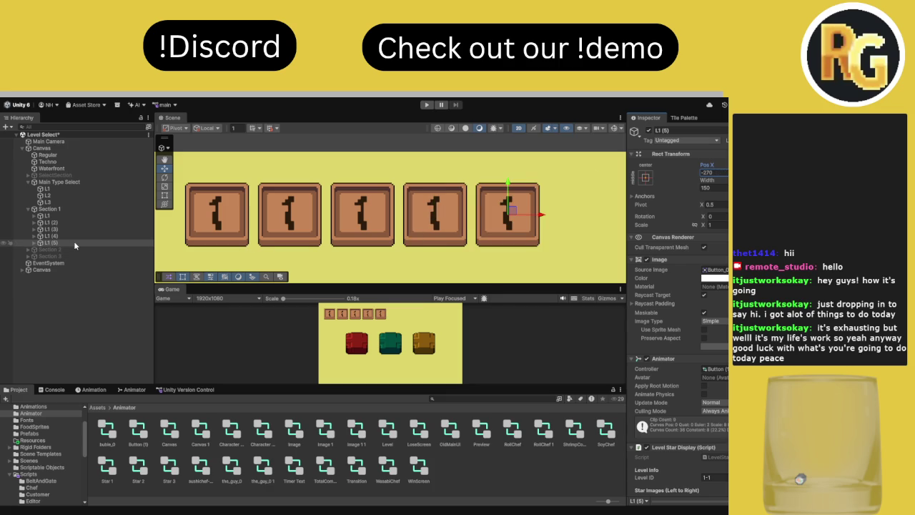
{"action": "mouse_move", "coordinate": [401, 285]}
{"action": "left_mouse_down"}
{"action": "mouse_move", "coordinate": [431, 205]}
{"action": "mouse_move", "coordinate": [431, 263]}
{"action": "left_mouse_up"}
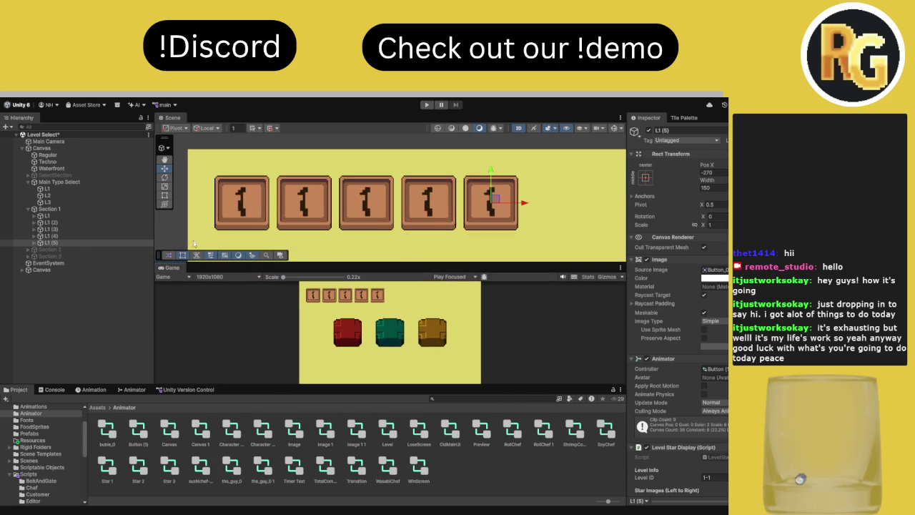
Add L1 (6) at Pos X -100 and L1 (7) at 70, then select the whole row from L1
{"action": "left_click", "coordinate": [80, 235]}
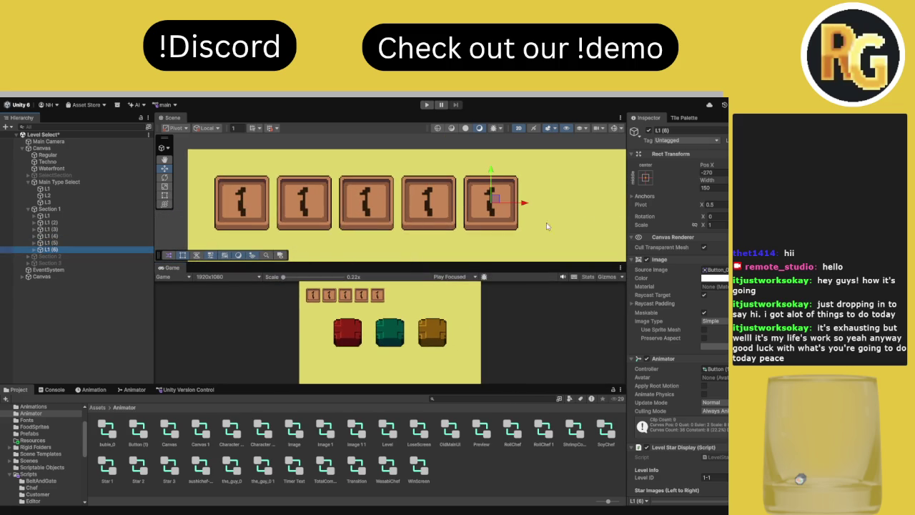
{"action": "left_click", "coordinate": [713, 172]}
{"action": "type", "text": "+170"}
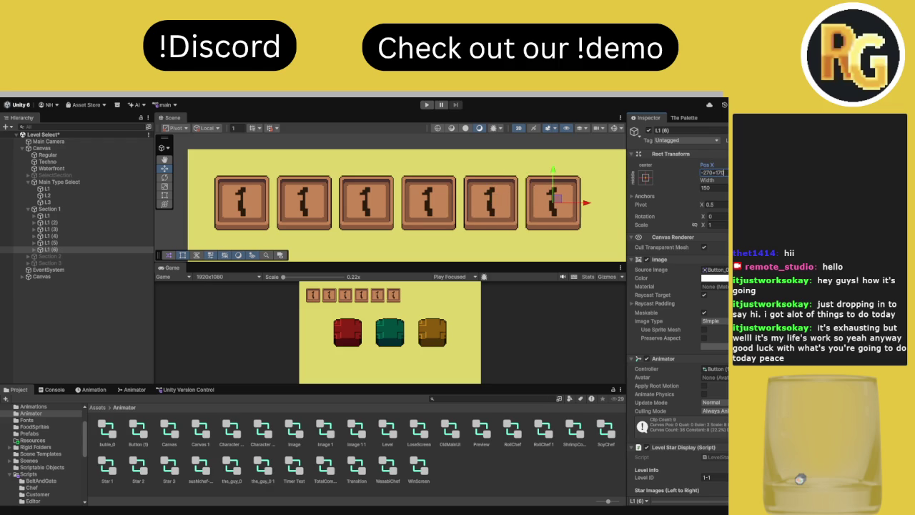
{"action": "key", "text": "Return"}
{"action": "key", "text": "ctrl+d"}
{"action": "left_click", "coordinate": [713, 172]}
{"action": "type", "text": "+170"}
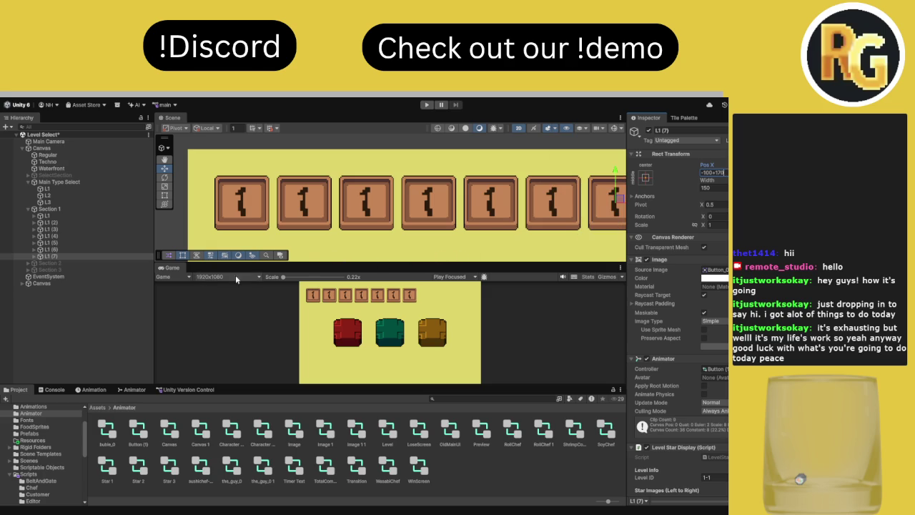
{"action": "left_click", "coordinate": [81, 216], "text": "shift"}
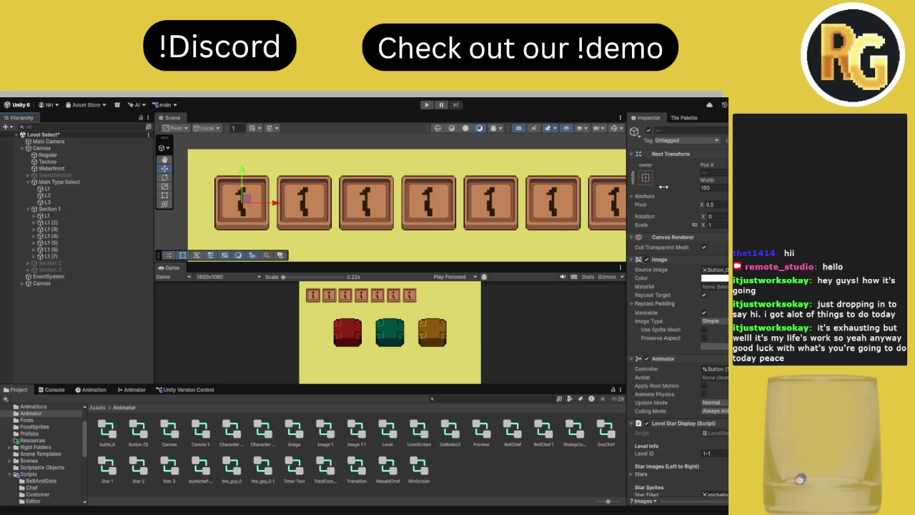
Duplicate the row of seven and drag the copies down to form the second and third rows
{"action": "key", "text": "ctrl+d"}
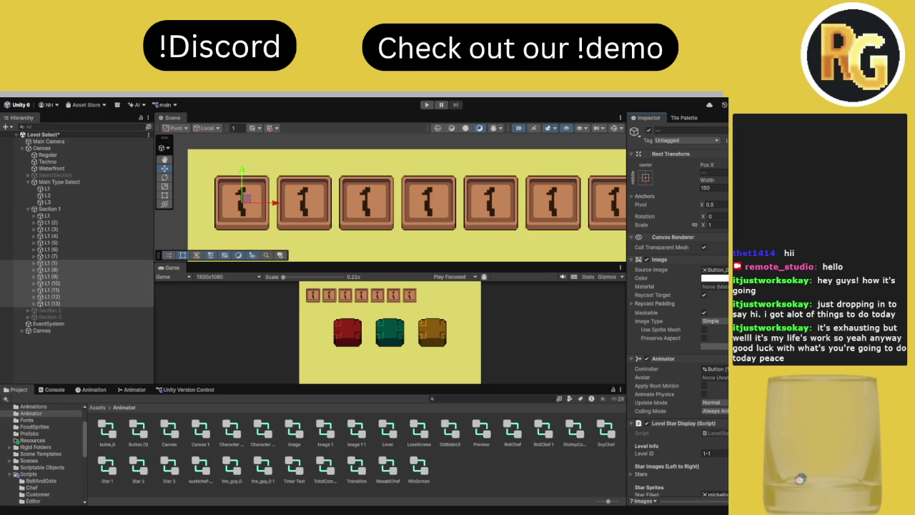
{"action": "left_click_drag", "start_coordinate": [245, 199], "coordinate": [245, 262]}
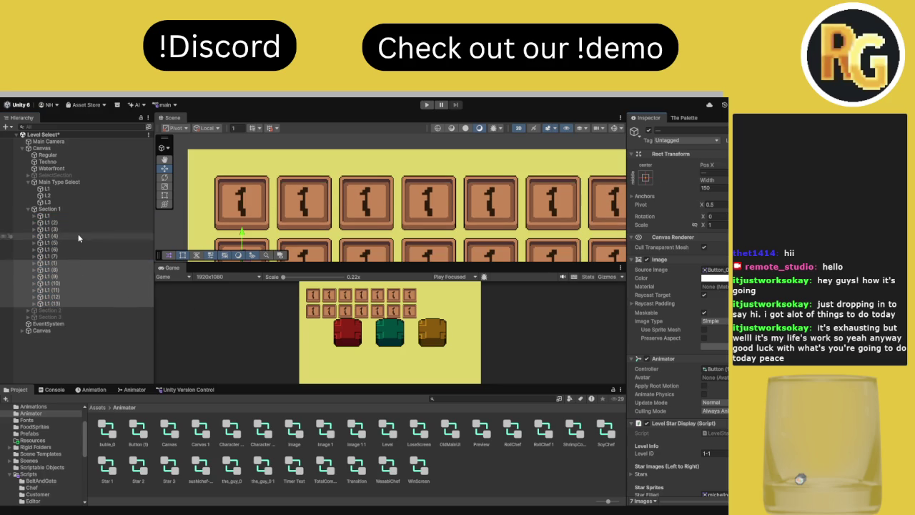
{"action": "left_click", "coordinate": [69, 264]}
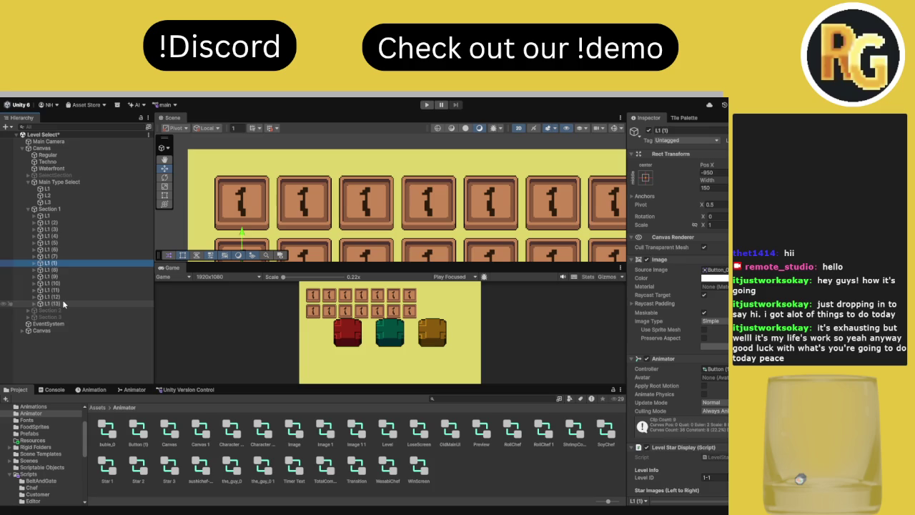
{"action": "left_click", "coordinate": [63, 303], "text": "shift"}
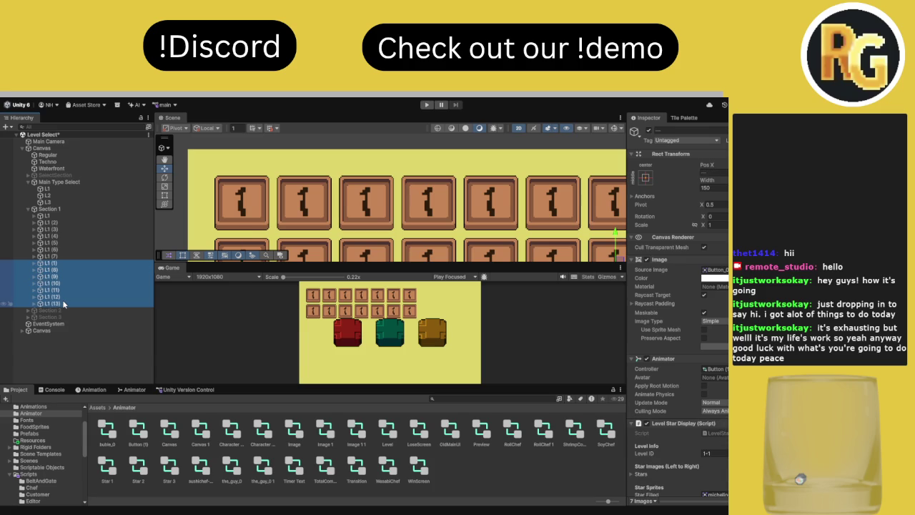
{"action": "key", "text": "ctrl+d"}
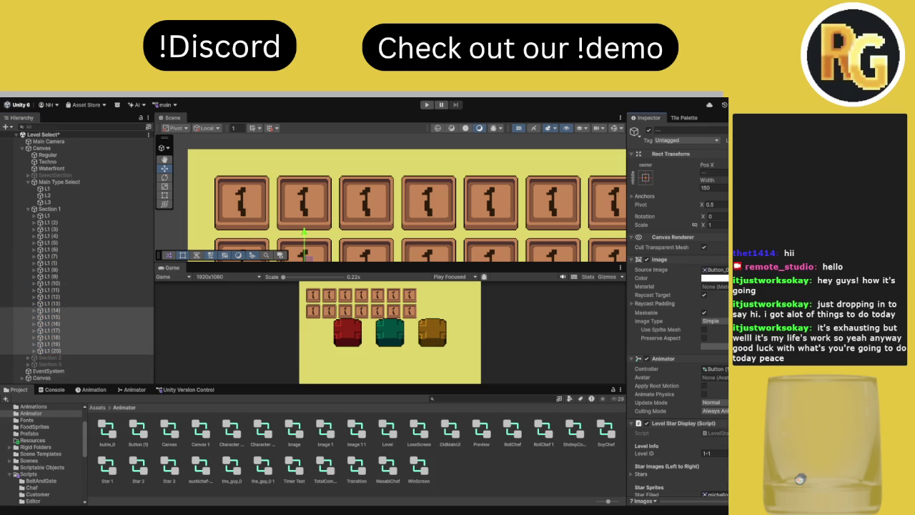
{"action": "left_click_drag", "start_coordinate": [305, 243], "coordinate": [304, 250]}
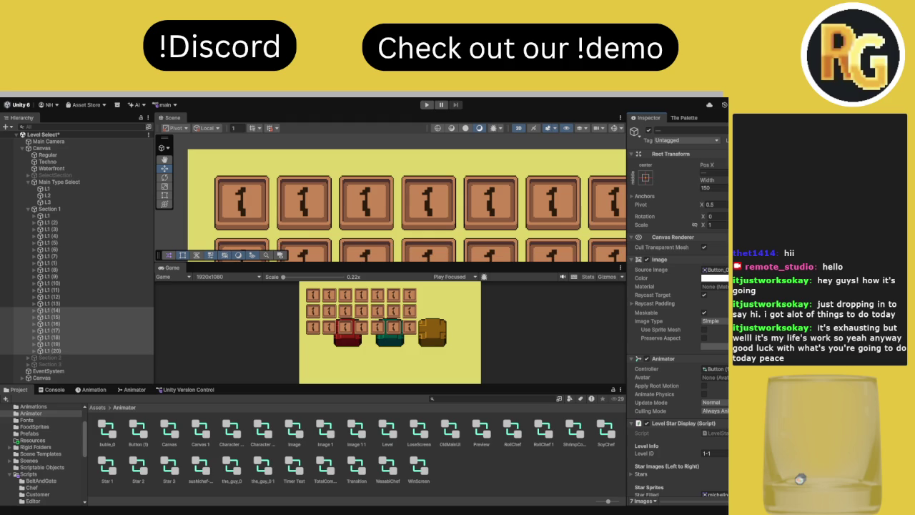
{"action": "left_click", "coordinate": [82, 316]}
Duplicate the third and fourth rows to form the fourth and fifth rows
{"action": "key", "text": "ctrl+d"}
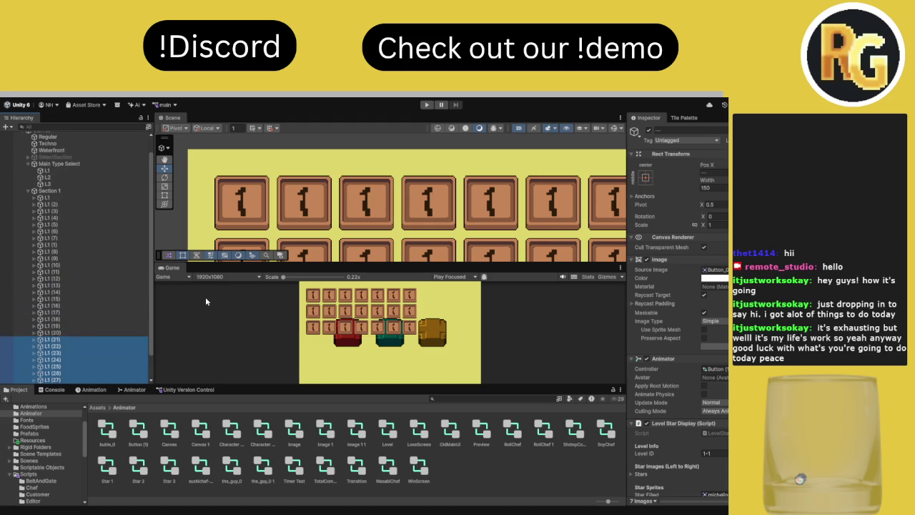
{"action": "left_click", "coordinate": [646, 117]}
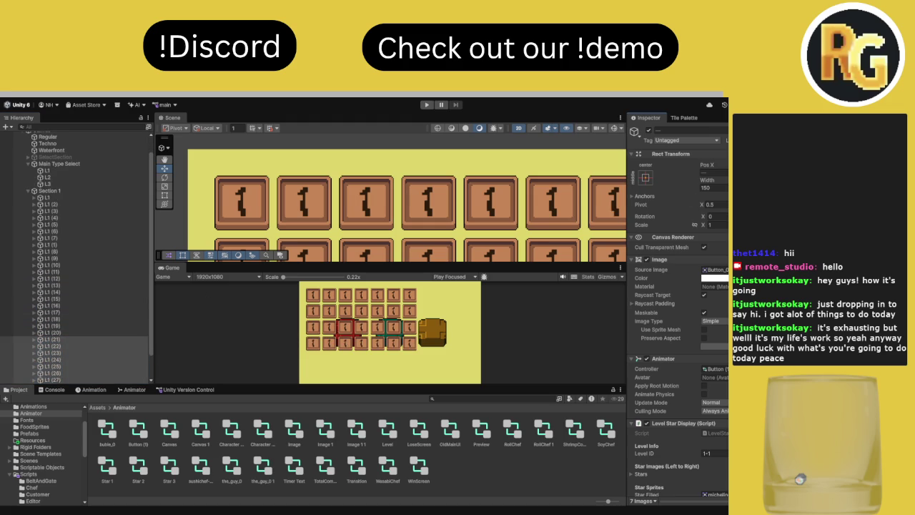
{"action": "left_click", "coordinate": [77, 339]}
{"action": "scroll", "coordinate": [77, 336], "scroll_direction": "down", "scroll_amount": 2}
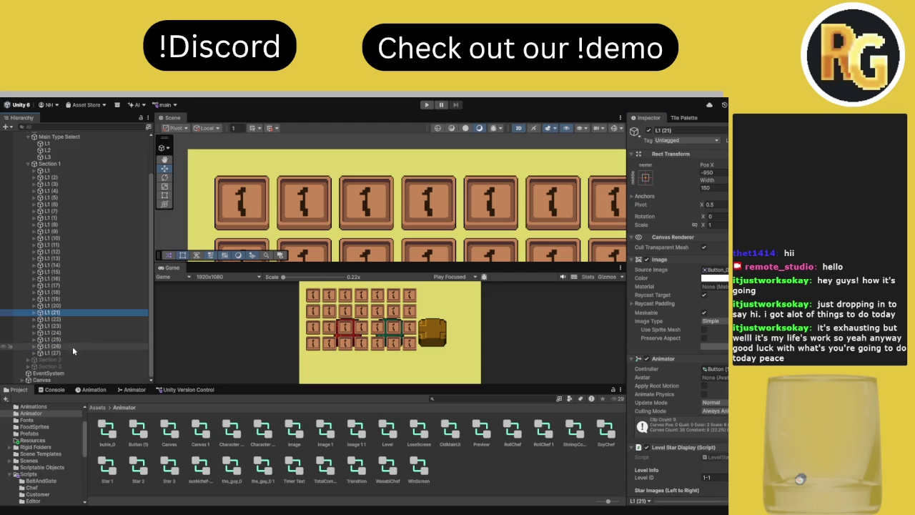
{"action": "left_click", "coordinate": [70, 352], "text": "shift"}
{"action": "key", "text": "ctrl+d"}
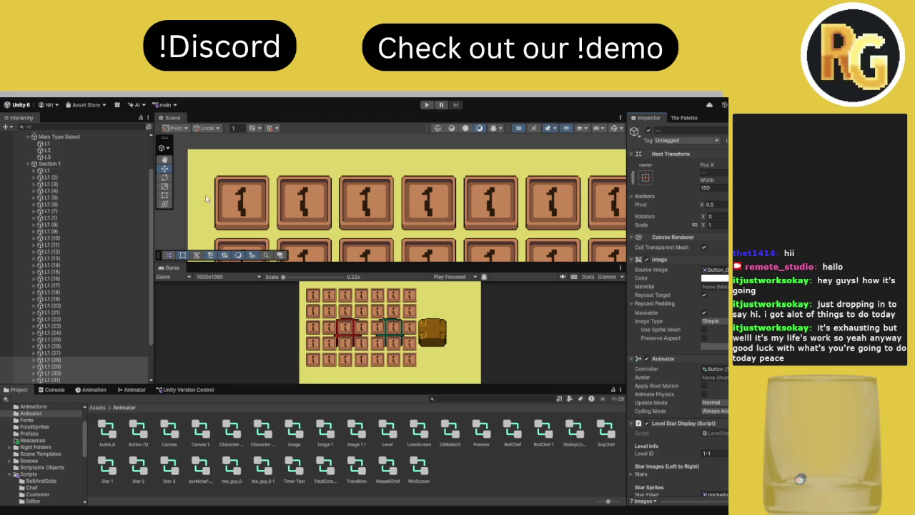
Select all 35 level buttons, L1 through L1 (34)
{"action": "left_click", "coordinate": [74, 174]}
{"action": "scroll", "coordinate": [77, 325], "scroll_direction": "down", "scroll_amount": 3}
{"action": "left_click", "coordinate": [77, 352], "text": "shift"}
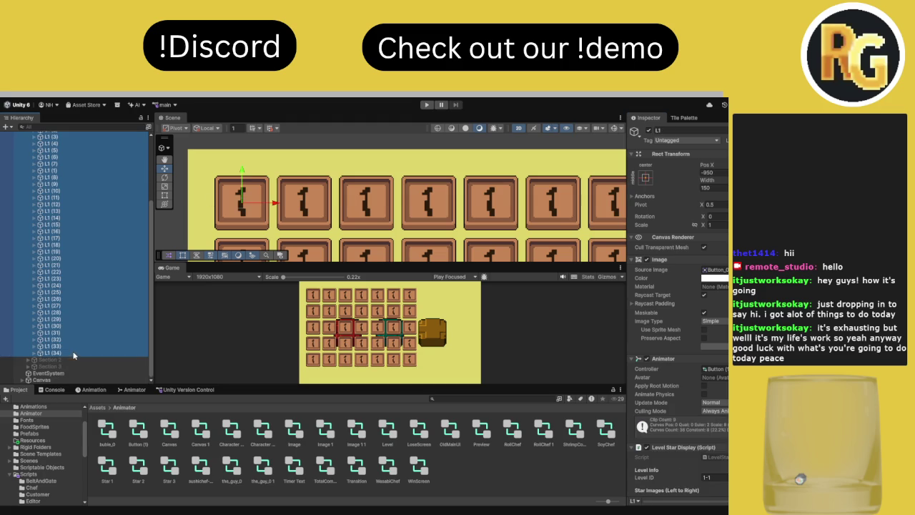
{"action": "scroll", "coordinate": [440, 211], "scroll_direction": "down", "scroll_amount": 3}
{"action": "scroll", "coordinate": [441, 212], "scroll_direction": "down", "scroll_amount": 3}
Rename the second button to L2 and set its Text (TMP) label to 2
{"action": "key", "text": "w"}
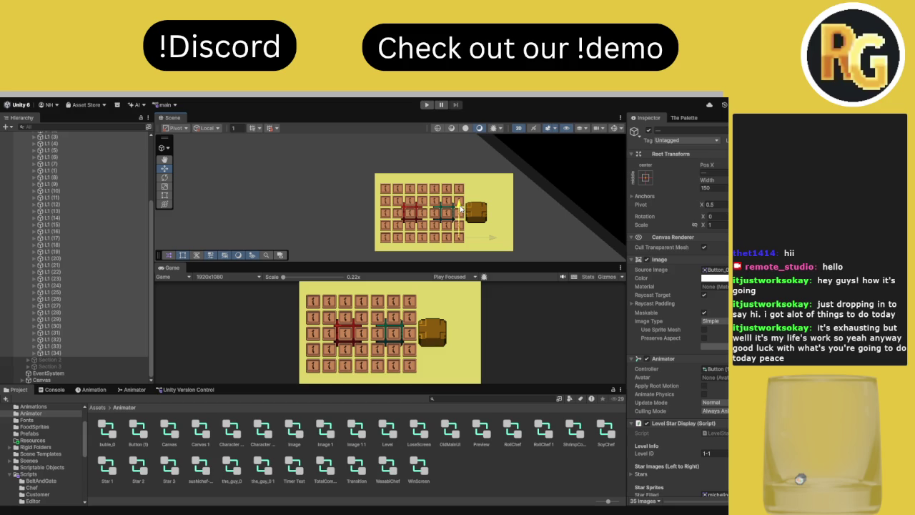
{"action": "scroll", "coordinate": [107, 227], "scroll_direction": "up", "scroll_amount": 5}
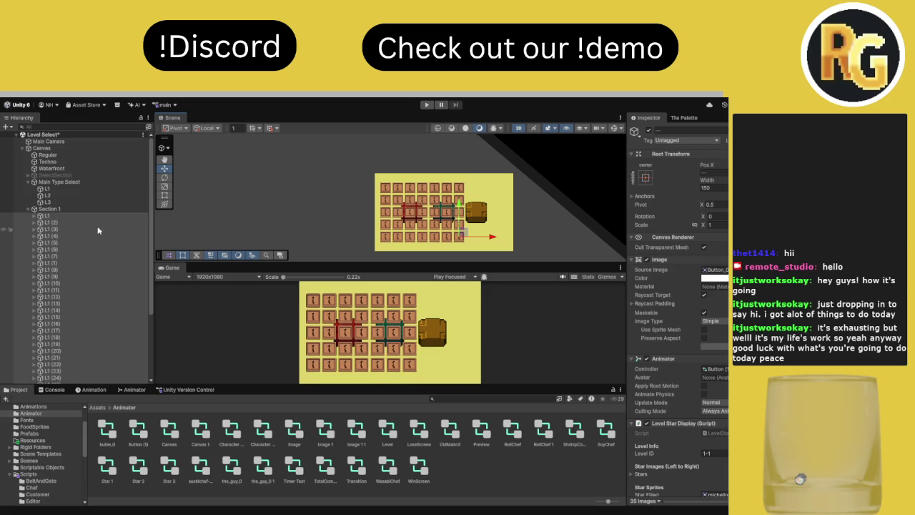
{"action": "left_click", "coordinate": [62, 216]}
{"action": "key", "text": "Down"}
{"action": "left_click", "coordinate": [683, 129]}
{"action": "type", "text": "L2"}
{"action": "key", "text": "Return"}
{"action": "left_click", "coordinate": [34, 222]}
{"action": "left_click", "coordinate": [46, 237]}
{"action": "left_click", "coordinate": [697, 290]}
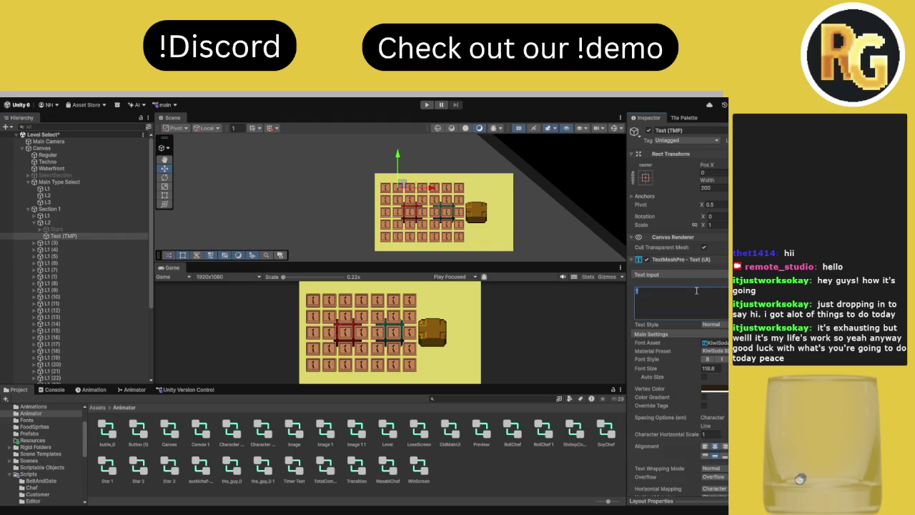
{"action": "type", "text": "2"}
Rename the third button to L3 and set its Text (TMP) label to 3
{"action": "left_click", "coordinate": [100, 242]}
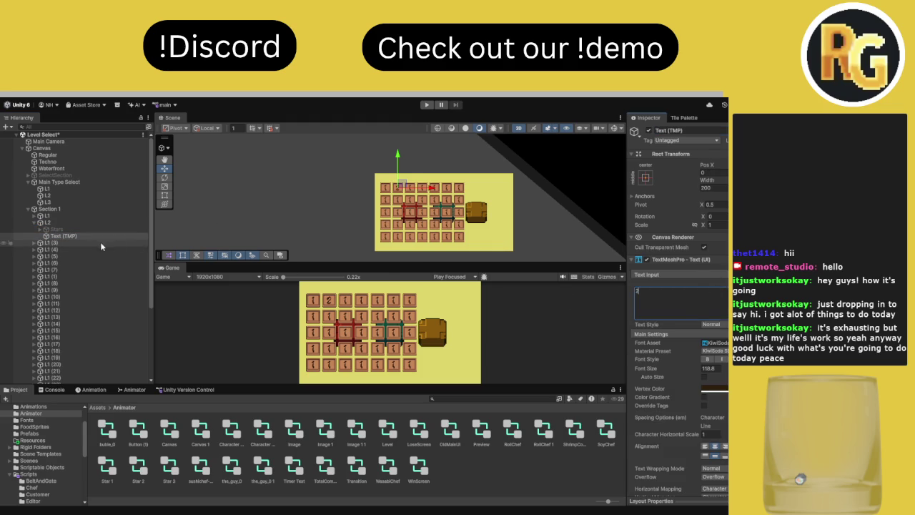
{"action": "left_click", "coordinate": [686, 130]}
{"action": "type", "text": "L3"}
{"action": "key", "text": "Return"}
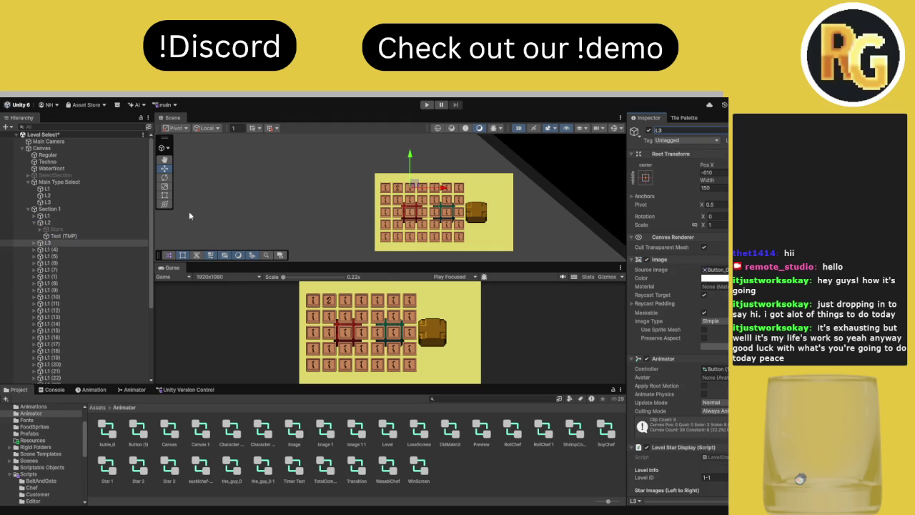
{"action": "left_click", "coordinate": [34, 243]}
{"action": "left_click", "coordinate": [63, 256]}
{"action": "left_click", "coordinate": [671, 308]}
{"action": "type", "text": "3"}
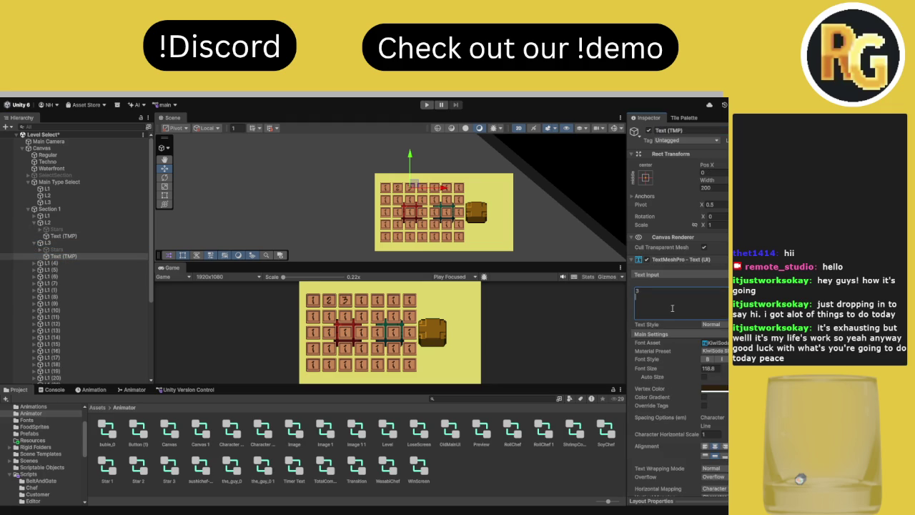
Rename the fourth button to L4 and set its Text (TMP) label to 4
{"action": "left_click", "coordinate": [43, 263]}
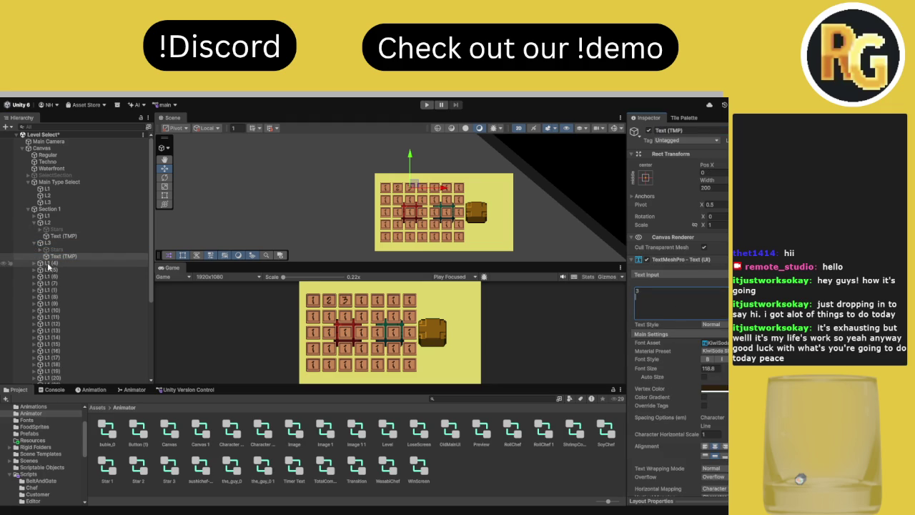
{"action": "left_click", "coordinate": [701, 130]}
{"action": "type", "text": "L4"}
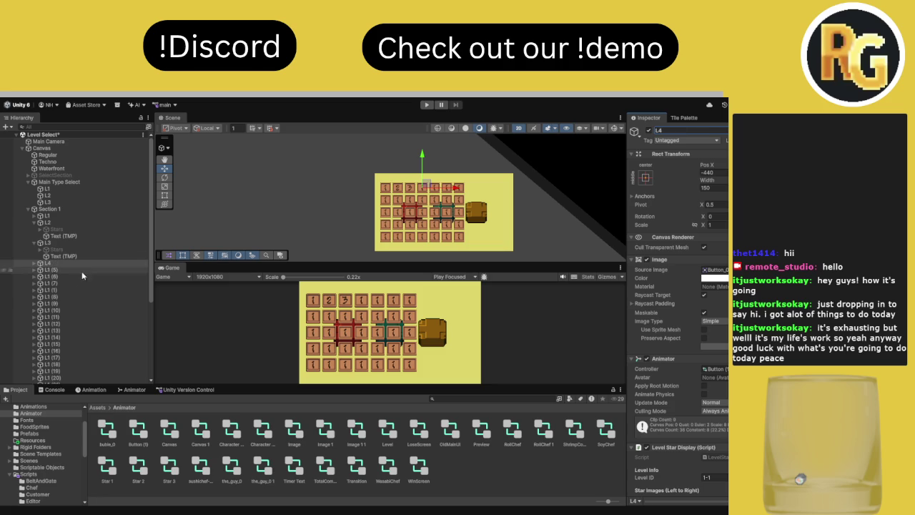
{"action": "left_click", "coordinate": [34, 263]}
{"action": "left_click", "coordinate": [64, 276]}
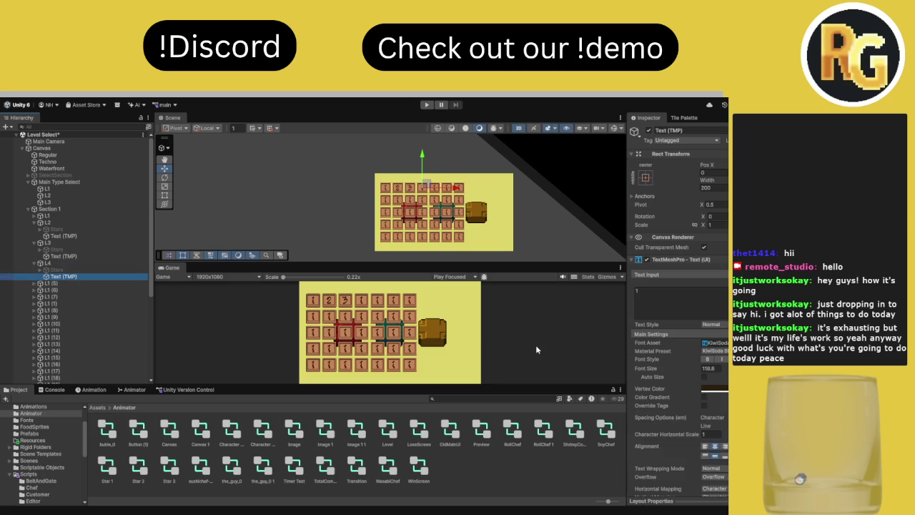
{"action": "left_click", "coordinate": [680, 305]}
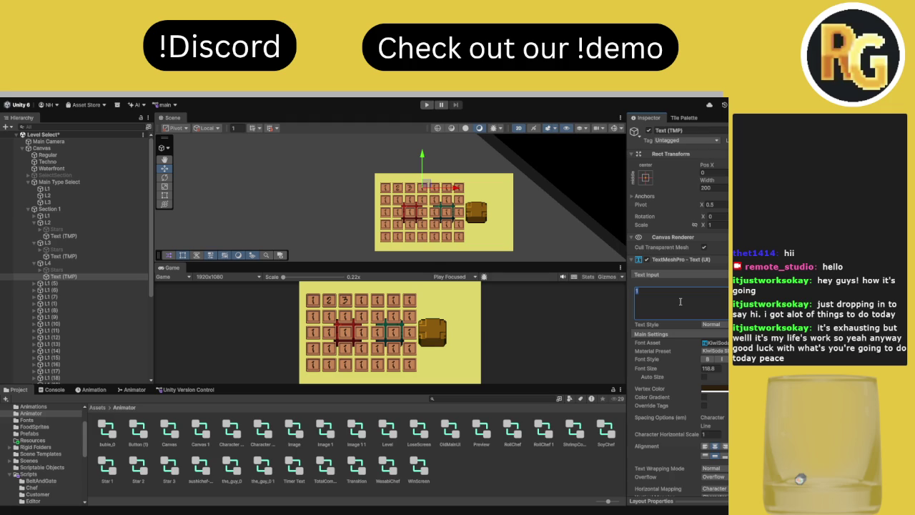
{"action": "type", "text": "4"}
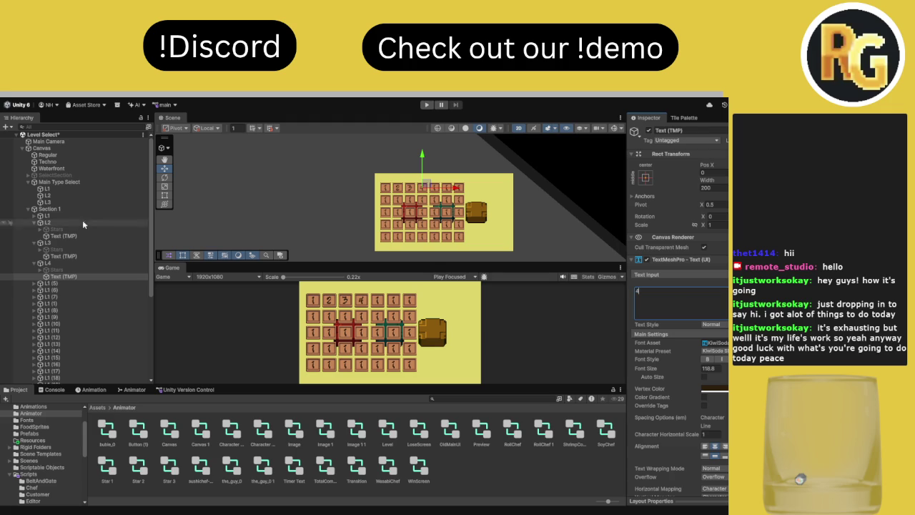
Rename the fifth button to L5 and set its Text (TMP) label to 5
{"action": "left_click", "coordinate": [40, 283]}
{"action": "left_click", "coordinate": [693, 130]}
{"action": "type", "text": "L"}
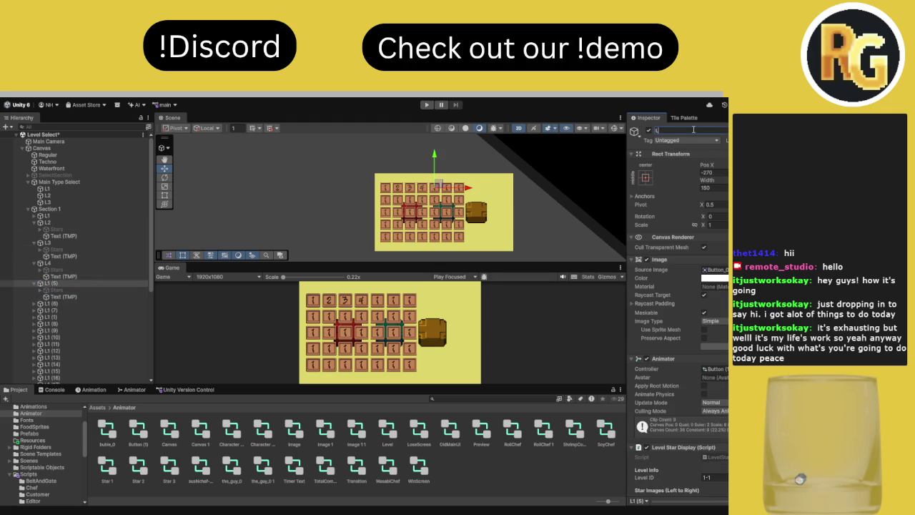
{"action": "type", "text": "5"}
{"action": "key", "text": "Return"}
{"action": "left_click", "coordinate": [62, 296]}
{"action": "left_click", "coordinate": [691, 295]}
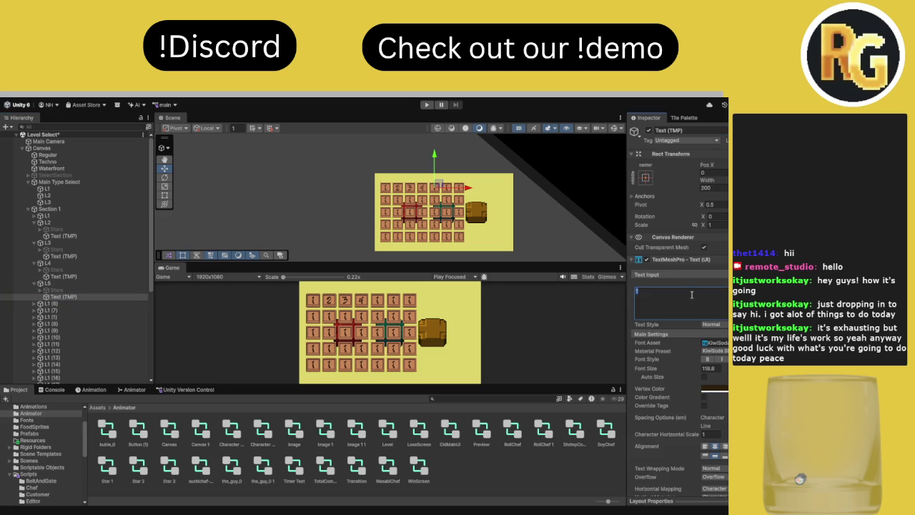
{"action": "type", "text": "5"}
{"action": "left_click", "coordinate": [33, 303]}
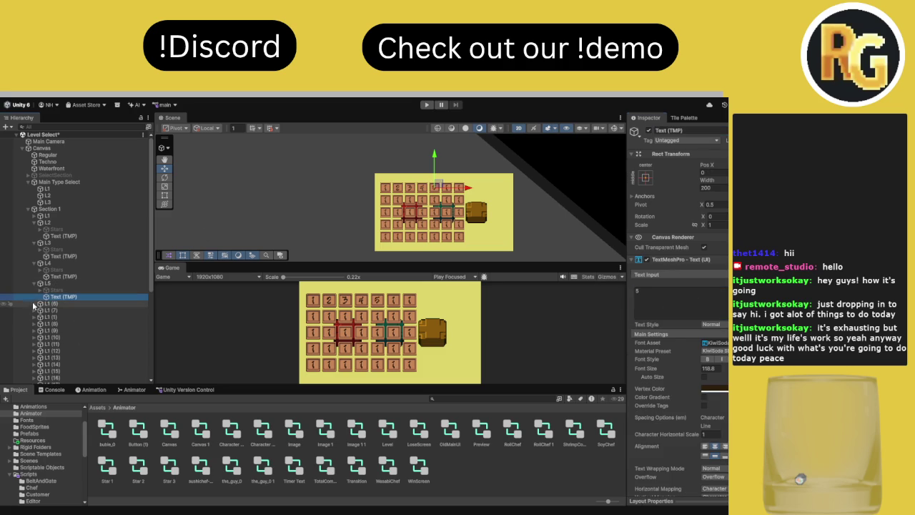
{"action": "left_click", "coordinate": [57, 305]}
Rename the L1 (6) button to L6 and select its Text (TMP) label
{"action": "left_click", "coordinate": [714, 131]}
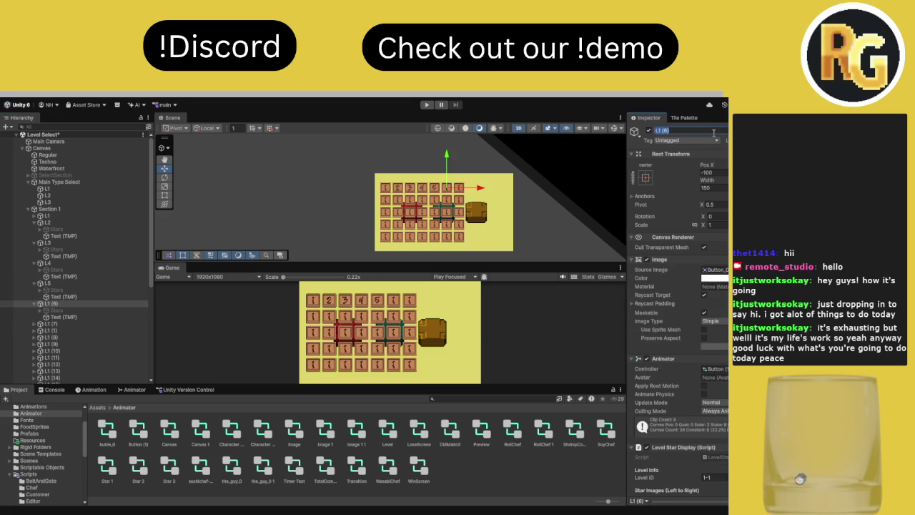
{"action": "type", "text": "L6"}
{"action": "key", "text": "Return"}
{"action": "left_click", "coordinate": [63, 317]}
{"action": "left_click", "coordinate": [687, 315]}
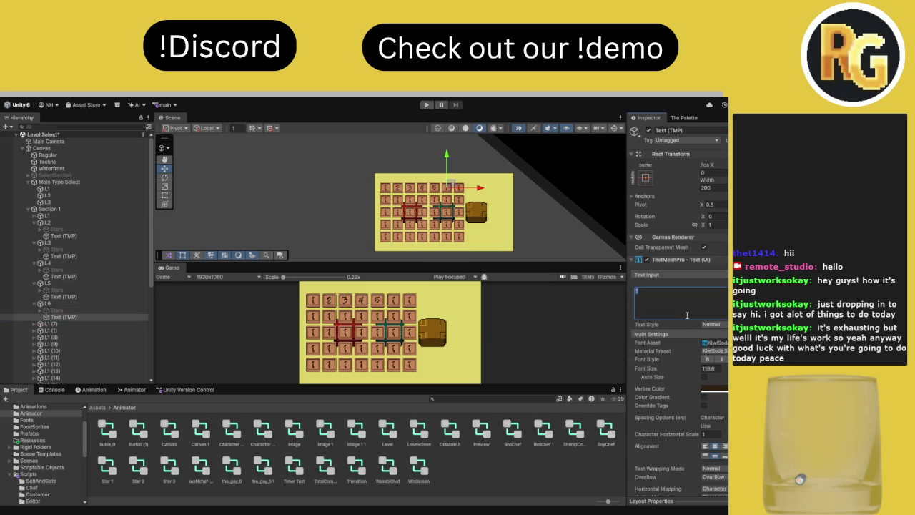
Rename the L1 (7) button to L7 and set its Text (TMP) label to 7
{"action": "left_click", "coordinate": [59, 325]}
{"action": "left_click", "coordinate": [682, 131]}
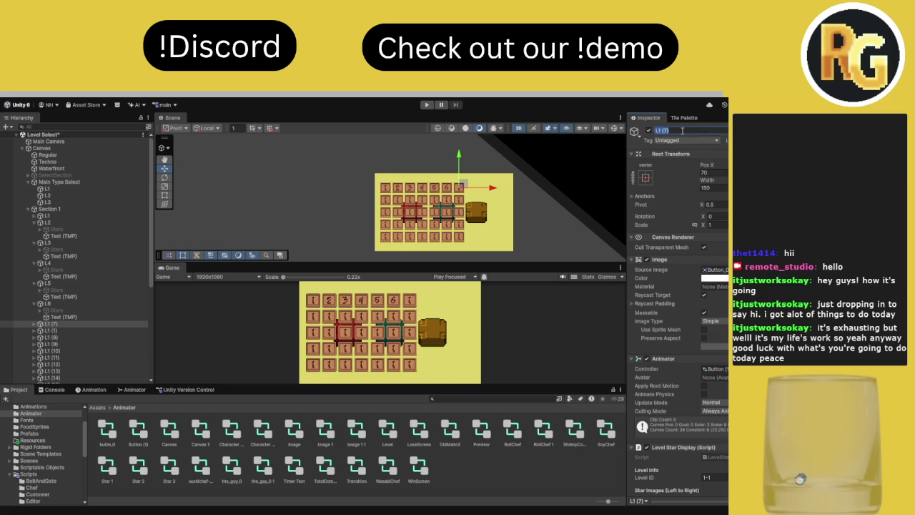
{"action": "type", "text": "L7"}
{"action": "key", "text": "Return"}
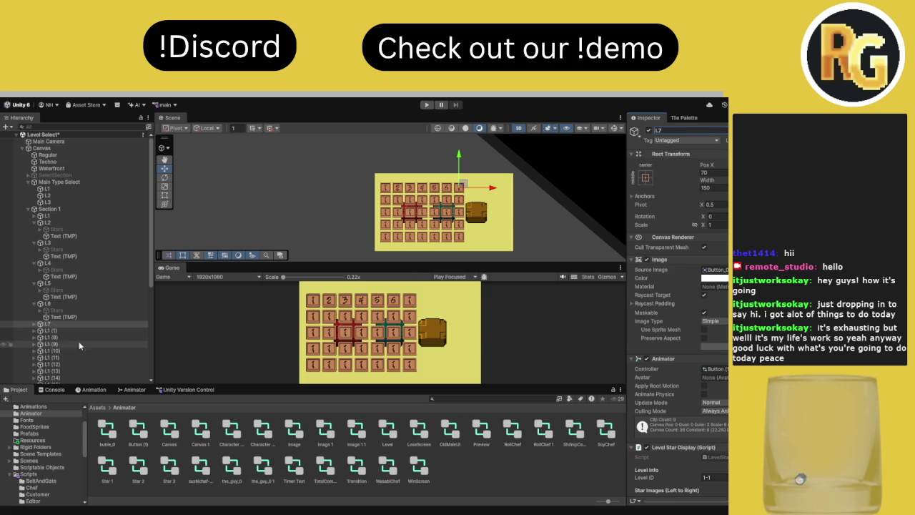
{"action": "left_click", "coordinate": [33, 324]}
{"action": "left_click", "coordinate": [56, 330]}
{"action": "left_click", "coordinate": [62, 338]}
{"action": "left_click", "coordinate": [689, 306]}
{"action": "type", "text": "7"}
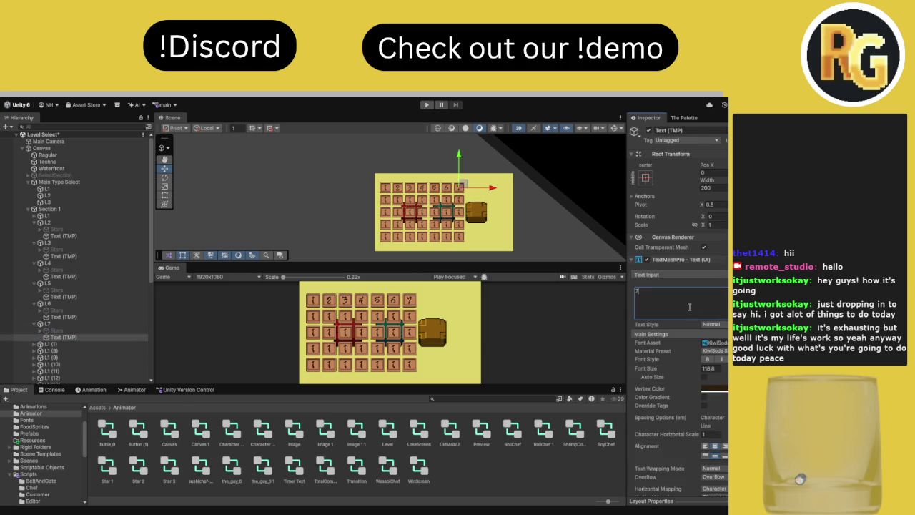
Rename the L1 (1) button to L8 and begin editing its Text (TMP) label text
{"action": "left_click", "coordinate": [57, 344]}
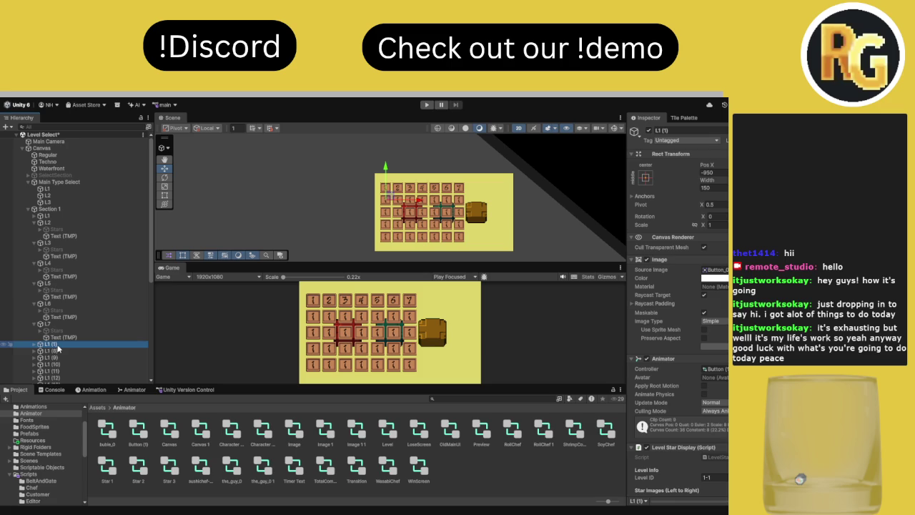
{"action": "left_click", "coordinate": [711, 131]}
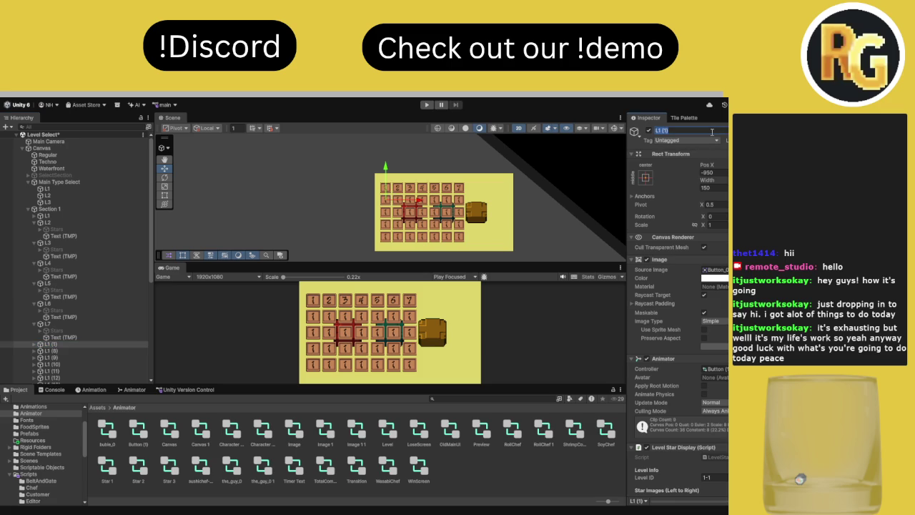
{"action": "type", "text": "L"}
{"action": "type", "text": "8"}
{"action": "key", "text": "Return"}
{"action": "left_click", "coordinate": [33, 344]}
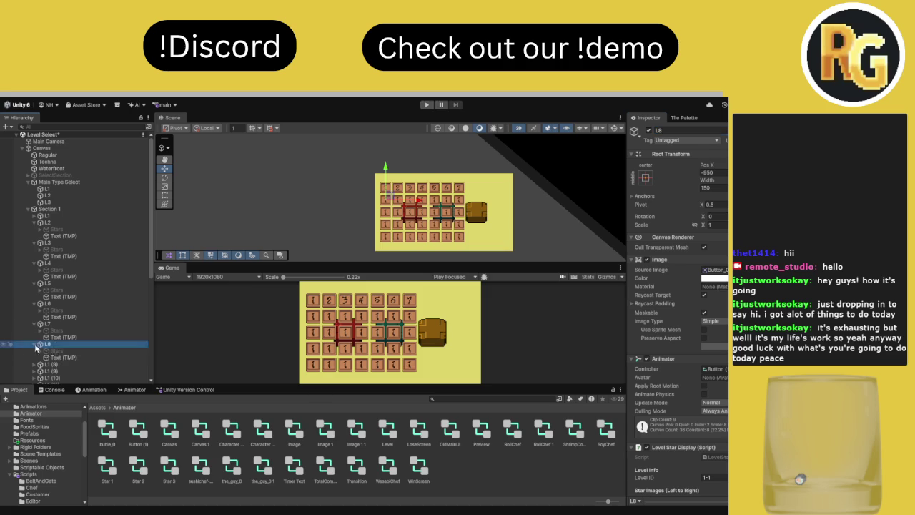
{"action": "left_click", "coordinate": [57, 351]}
{"action": "left_click", "coordinate": [59, 358]}
{"action": "left_click", "coordinate": [710, 290]}
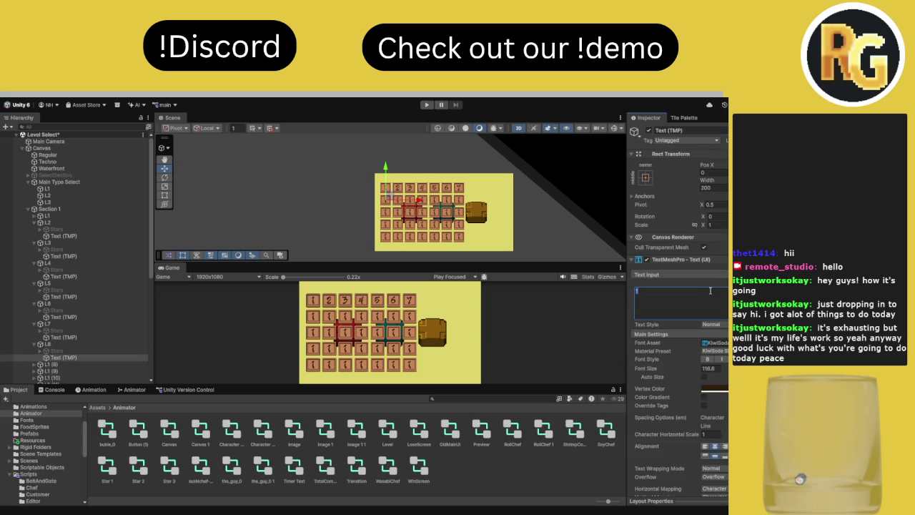
Set the L8 label to 8, then rename L1 (8) to L9 with label text 9
{"action": "type", "text": "8"}
{"action": "double_click", "coordinate": [79, 358]}
{"action": "double_click", "coordinate": [97, 365]}
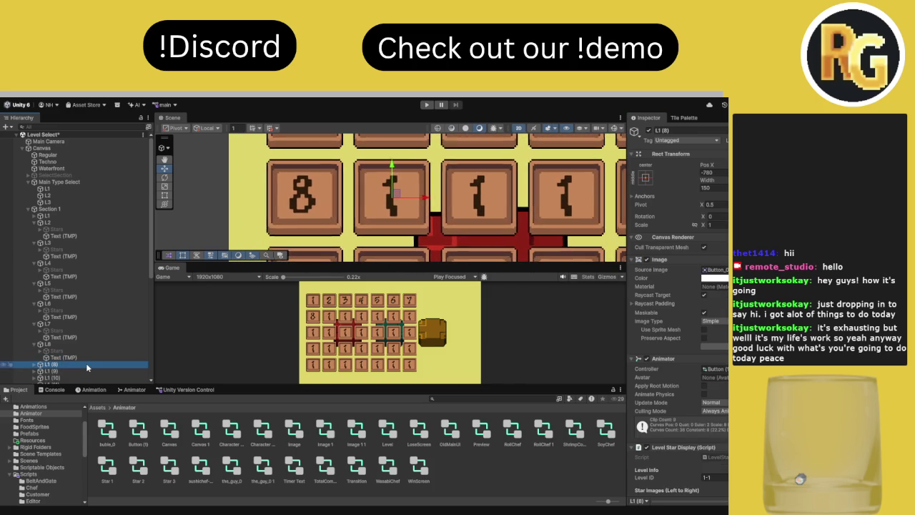
{"action": "scroll", "coordinate": [460, 199], "scroll_direction": "down", "scroll_amount": 10}
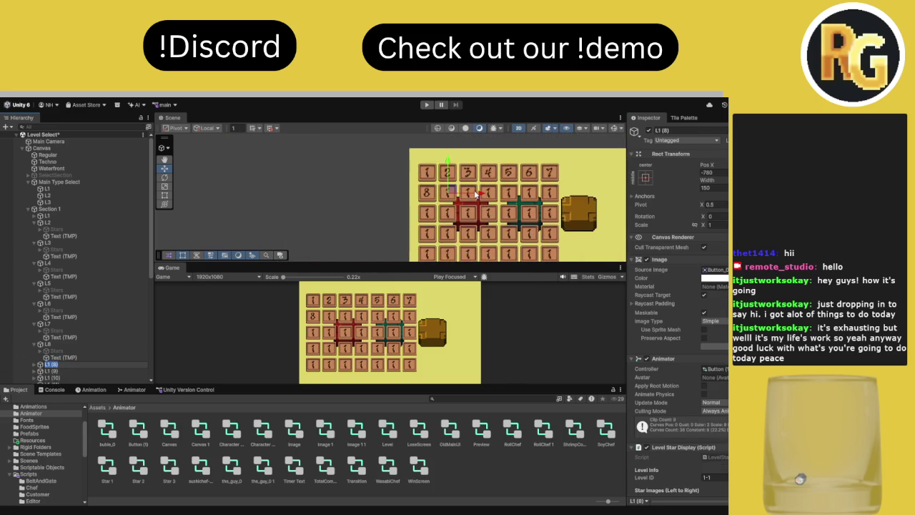
{"action": "left_click", "coordinate": [35, 364]}
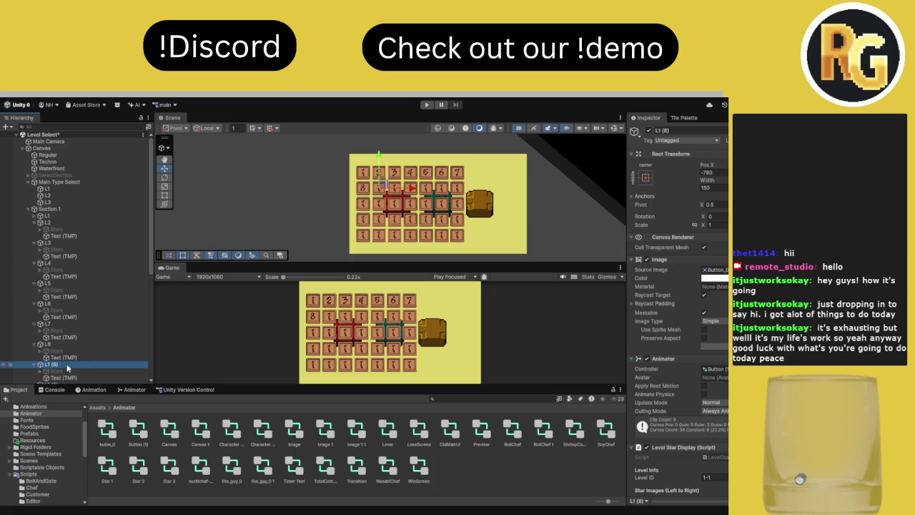
{"action": "left_click", "coordinate": [686, 131]}
{"action": "type", "text": "L9"}
{"action": "key", "text": "Return"}
{"action": "left_click", "coordinate": [100, 371]}
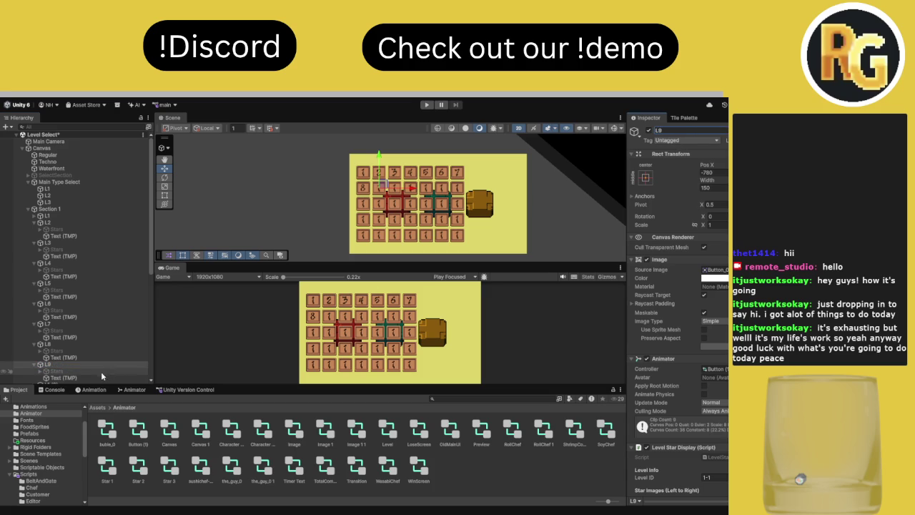
{"action": "left_click", "coordinate": [97, 376]}
{"action": "left_click", "coordinate": [708, 309]}
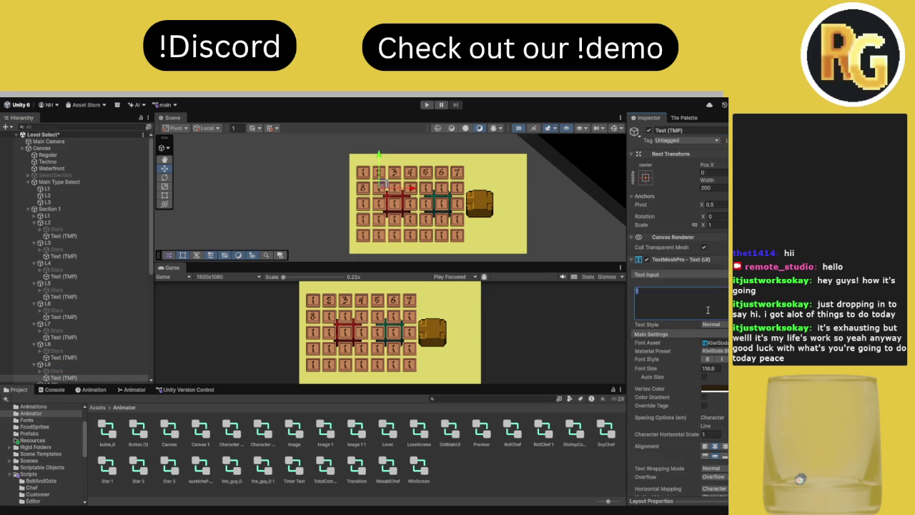
{"action": "type", "text": "9"}
Rename the L1 (9) button to L10 and set its Text (TMP) label to 10
{"action": "scroll", "coordinate": [79, 358], "scroll_direction": "down", "scroll_amount": 2}
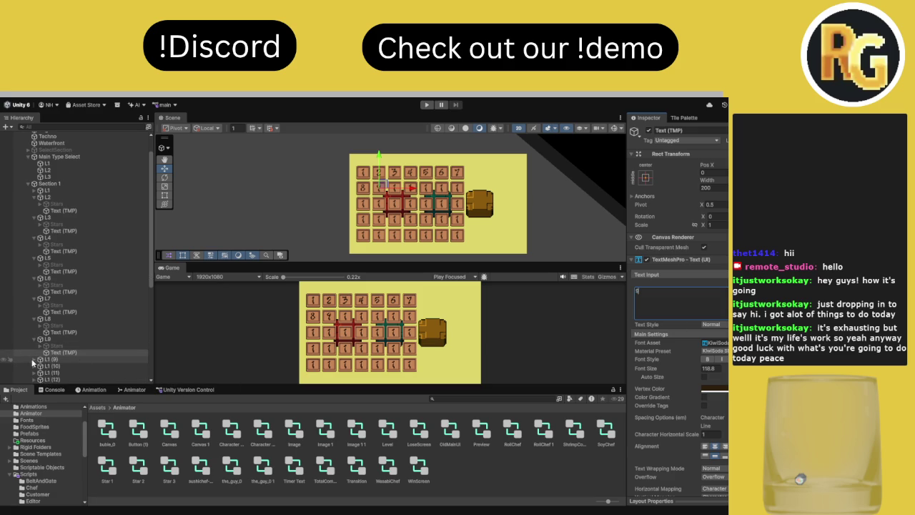
{"action": "left_click", "coordinate": [57, 360]}
{"action": "left_click", "coordinate": [704, 129]}
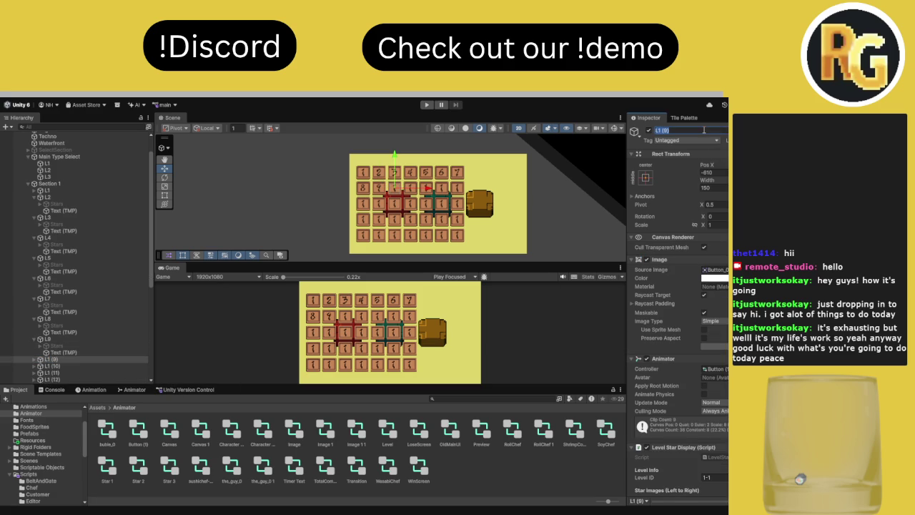
{"action": "type", "text": "L10"}
{"action": "key", "text": "Return"}
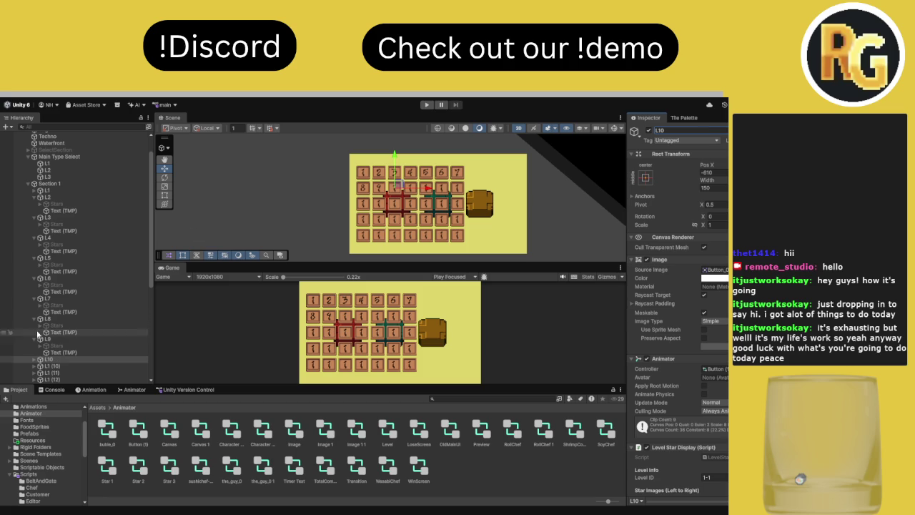
{"action": "left_click", "coordinate": [33, 359]}
{"action": "left_click", "coordinate": [72, 369]}
{"action": "left_click", "coordinate": [675, 292]}
{"action": "type", "text": "1"}
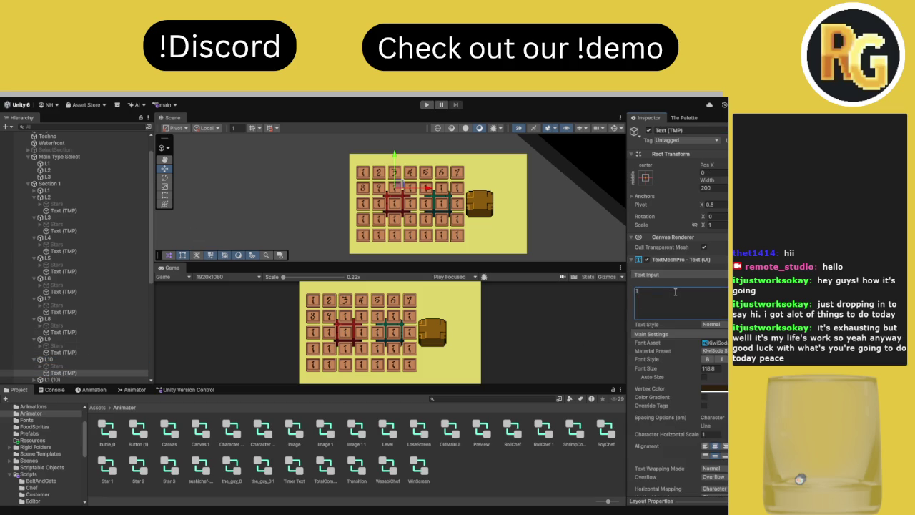
{"action": "type", "text": "0"}
{"action": "scroll", "coordinate": [97, 356], "scroll_direction": "down", "scroll_amount": 2}
Rename the L1 (10) button to L11 and make its Text (TMP) label read 11
{"action": "left_click", "coordinate": [35, 355]}
{"action": "left_click", "coordinate": [50, 354]}
{"action": "left_click", "coordinate": [715, 131]}
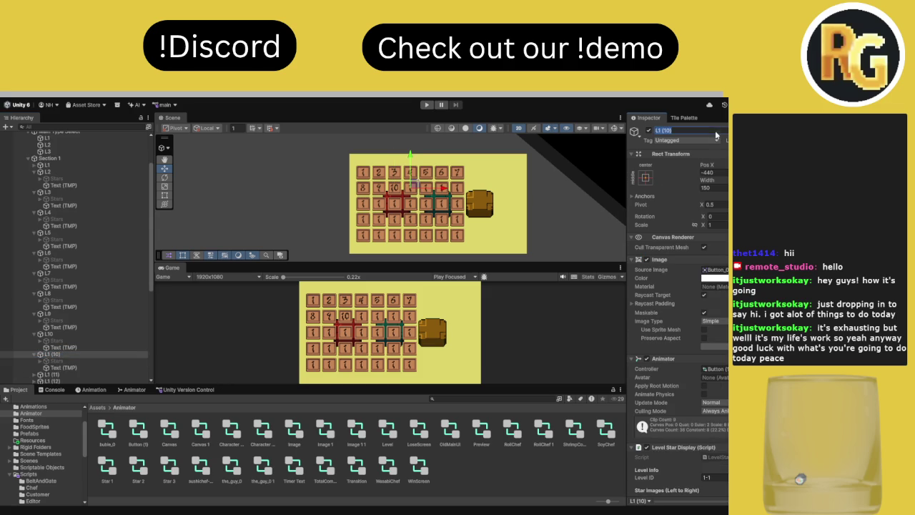
{"action": "type", "text": "L11"}
{"action": "key", "text": "Return"}
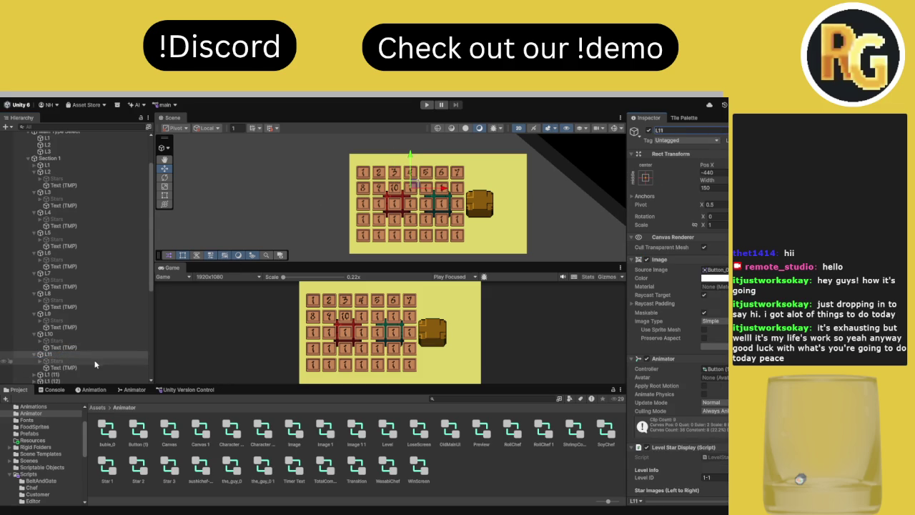
{"action": "left_click", "coordinate": [63, 368]}
{"action": "left_click", "coordinate": [641, 306]}
{"action": "type", "text": "11"}
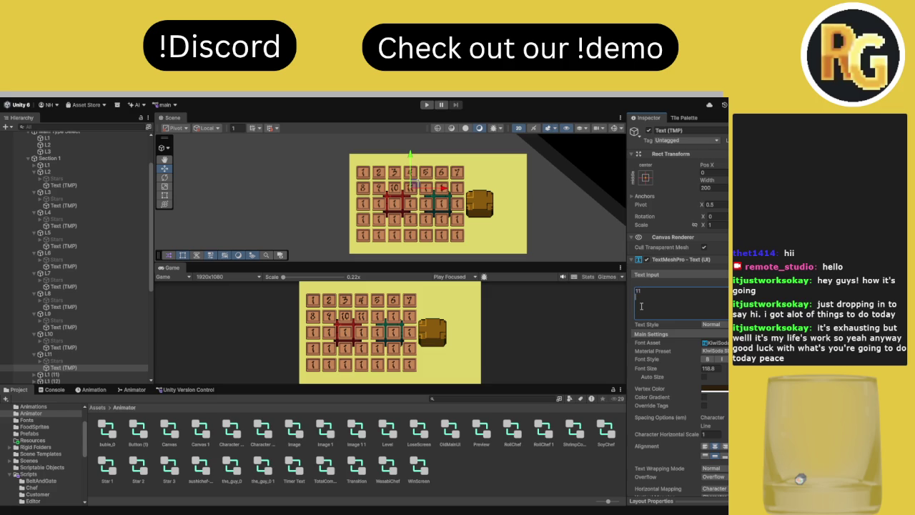
Rename the L1 (11) button to L12 and select its Text (TMP) label text
{"action": "left_click", "coordinate": [47, 374]}
{"action": "left_click", "coordinate": [695, 131]}
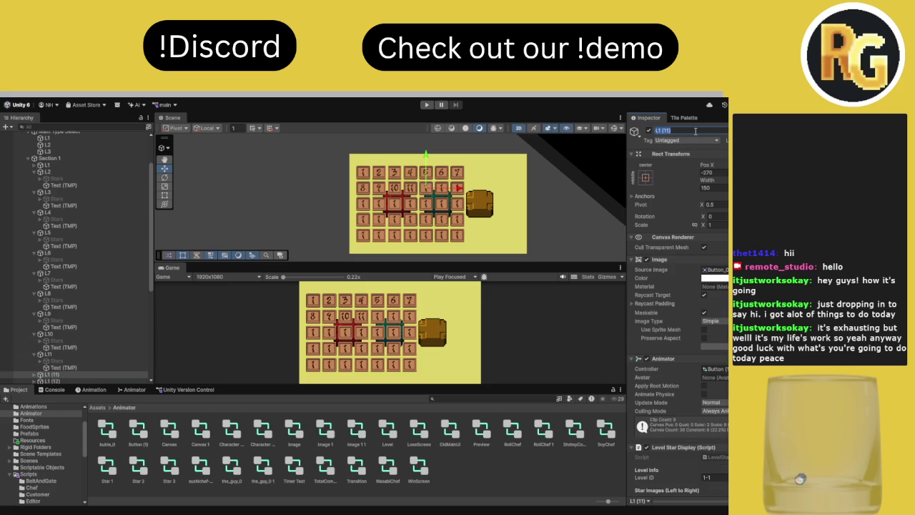
{"action": "type", "text": "L12"}
{"action": "key", "text": "Return"}
{"action": "left_click", "coordinate": [34, 374]}
{"action": "left_click", "coordinate": [62, 336]}
{"action": "left_click", "coordinate": [692, 316]}
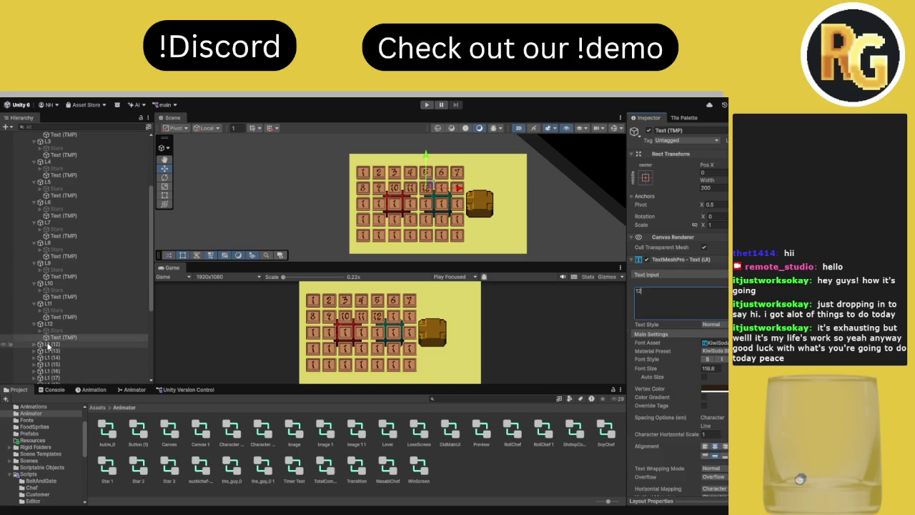
Rename the L1 (12) button to L13 and set its Text (TMP) label to 13
{"action": "left_click", "coordinate": [52, 344]}
{"action": "left_click", "coordinate": [694, 128]}
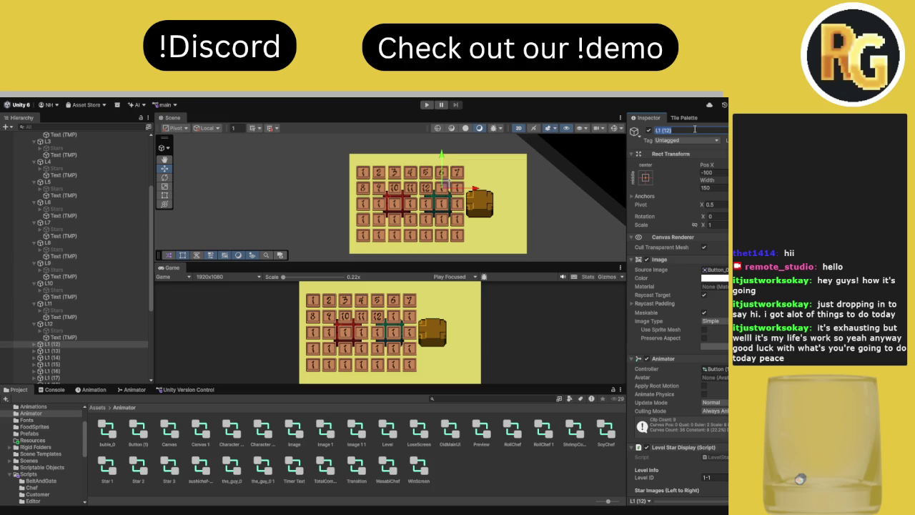
{"action": "type", "text": "L"}
{"action": "type", "text": "13"}
{"action": "key", "text": "Return"}
{"action": "left_click", "coordinate": [33, 344]}
{"action": "left_click", "coordinate": [67, 357]}
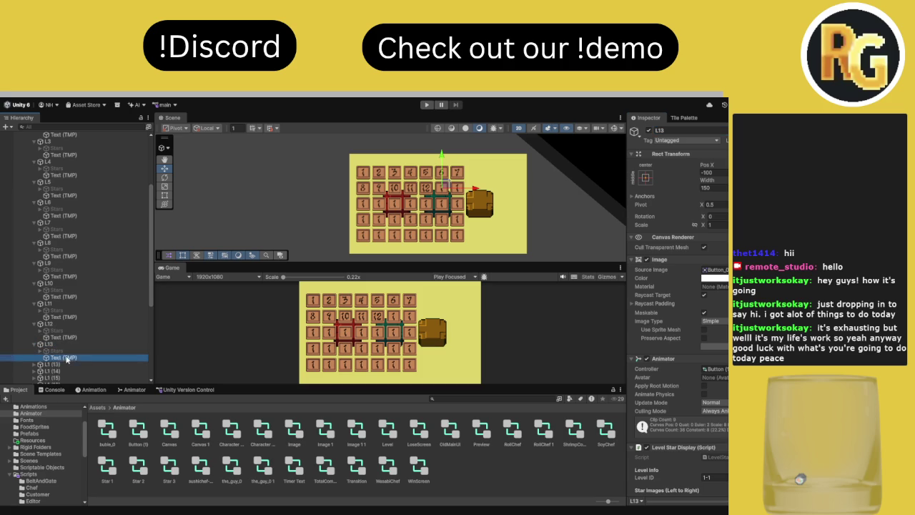
{"action": "left_click", "coordinate": [665, 297]}
{"action": "type", "text": "13"}
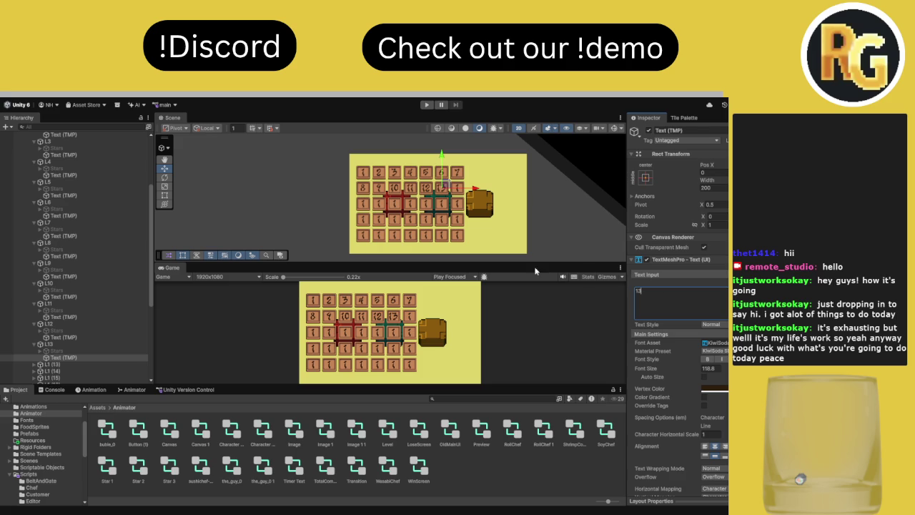
Rename button L1 (13) to L14 and set its Text (TMP) label to 14
{"action": "left_click", "coordinate": [50, 363]}
{"action": "left_click", "coordinate": [697, 129]}
{"action": "key", "text": "BackSpace"}
{"action": "type", "text": "L14"}
{"action": "key", "text": "Return"}
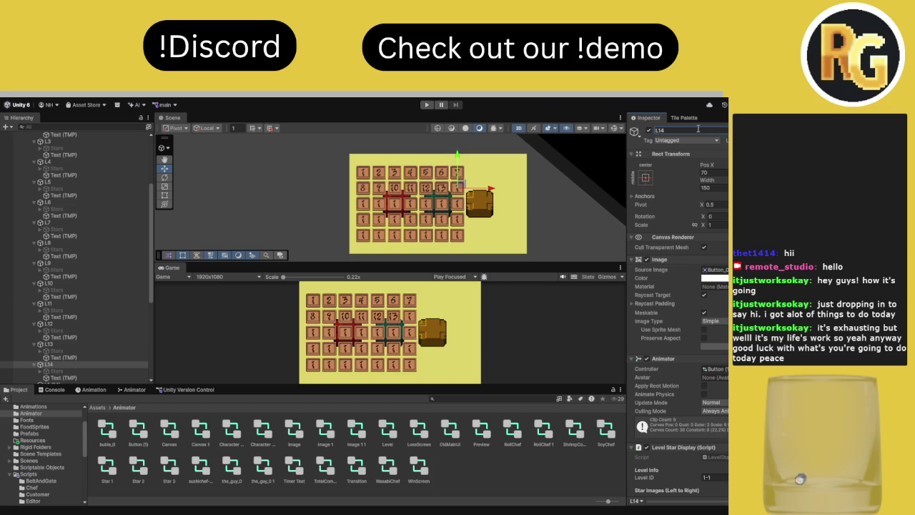
{"action": "left_click", "coordinate": [67, 379]}
{"action": "left_click", "coordinate": [667, 298]}
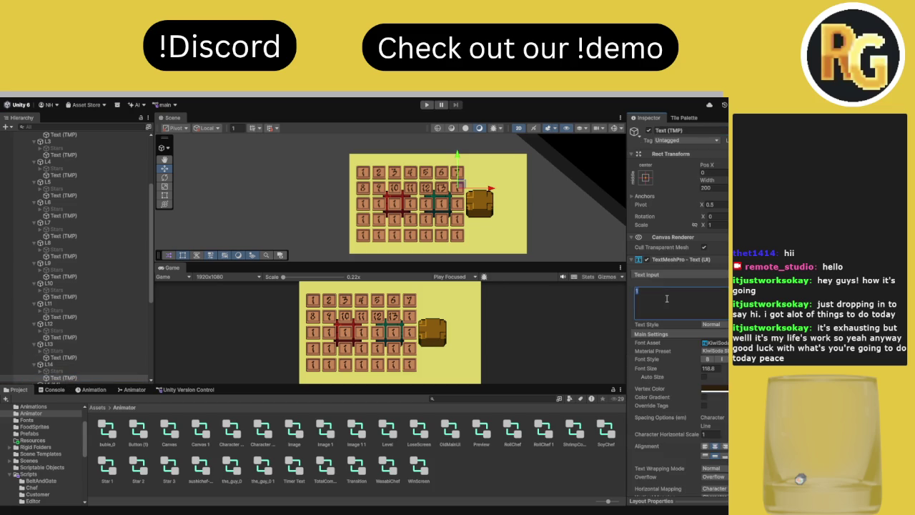
{"action": "type", "text": "14"}
{"action": "scroll", "coordinate": [85, 334], "scroll_direction": "down", "scroll_amount": 1}
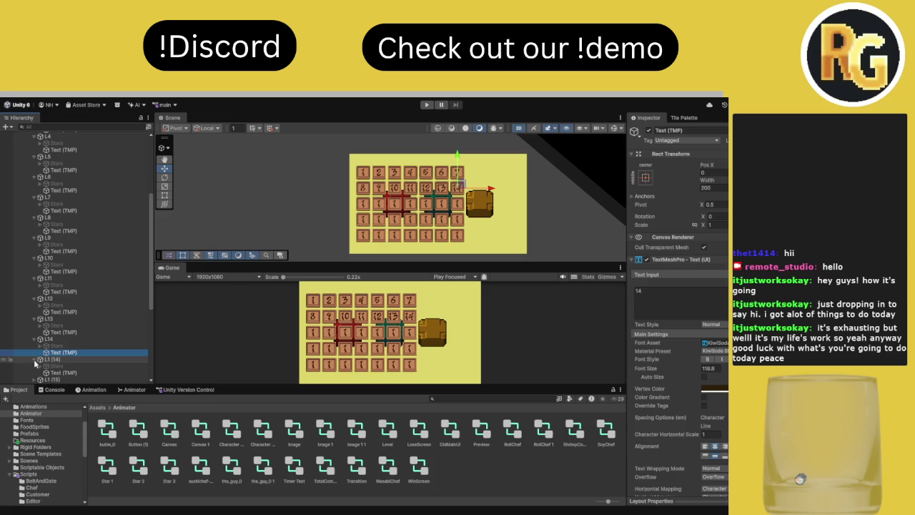
Rename button L1 (14) to L15 and begin editing its label text
{"action": "left_click", "coordinate": [61, 359]}
{"action": "left_click", "coordinate": [706, 130]}
{"action": "type", "text": "L"}
{"action": "key", "text": "Return"}
{"action": "left_click", "coordinate": [63, 372]}
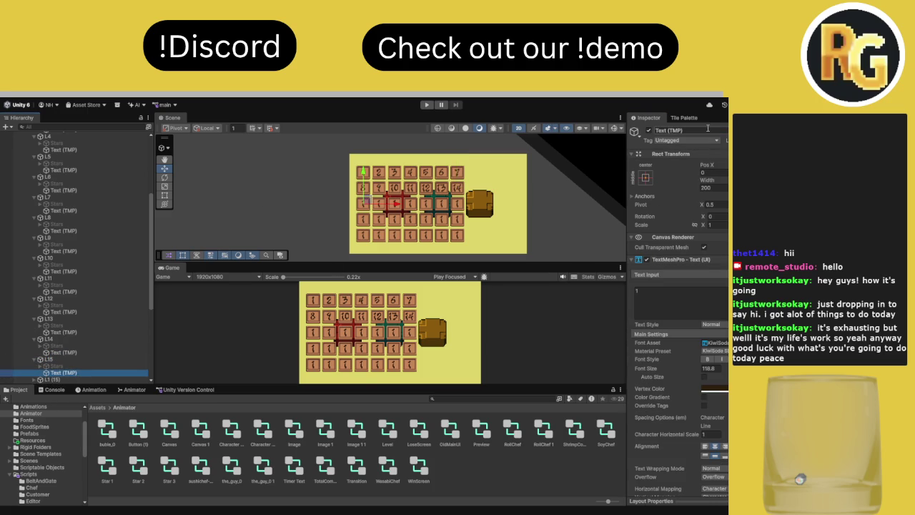
{"action": "left_click", "coordinate": [707, 286]}
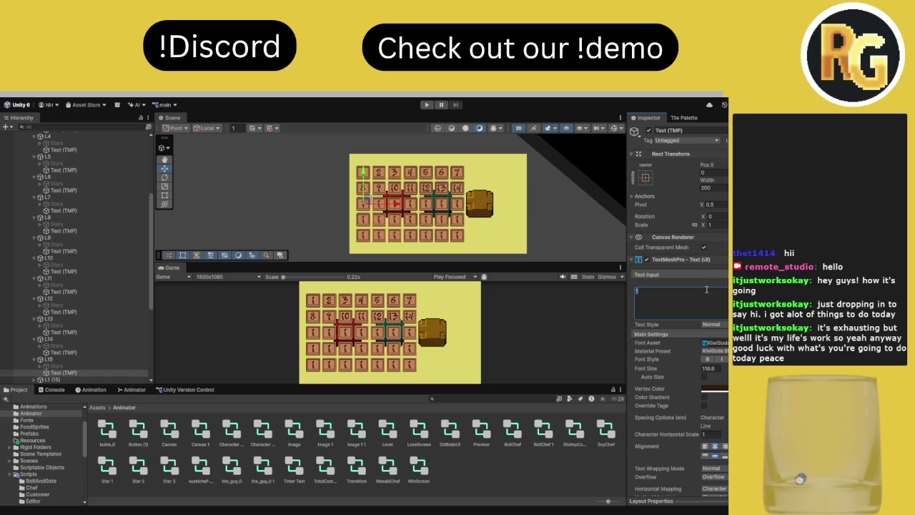
Set the L15 label to 15, then rename L1 (15) to L16 and label it 16
{"action": "type", "text": "15"}
{"action": "scroll", "coordinate": [66, 368], "scroll_direction": "down", "scroll_amount": 2}
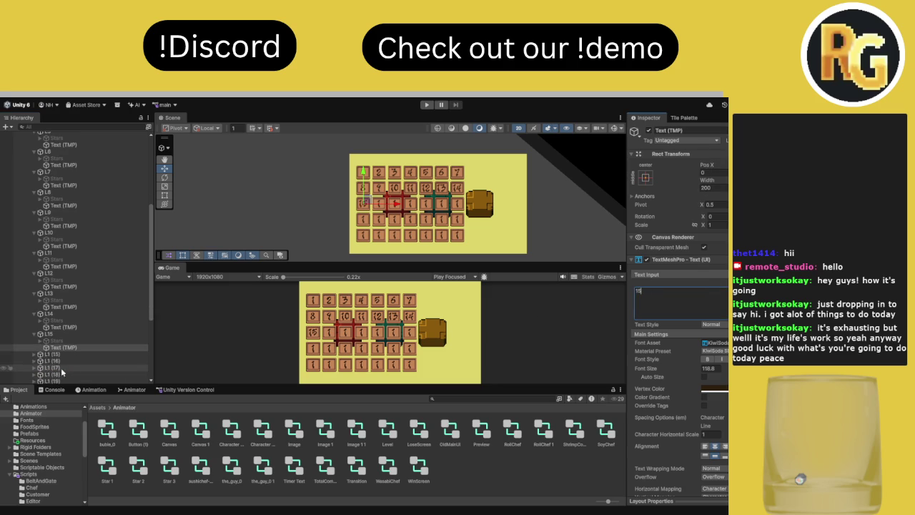
{"action": "left_click", "coordinate": [35, 354]}
{"action": "left_click", "coordinate": [50, 354]}
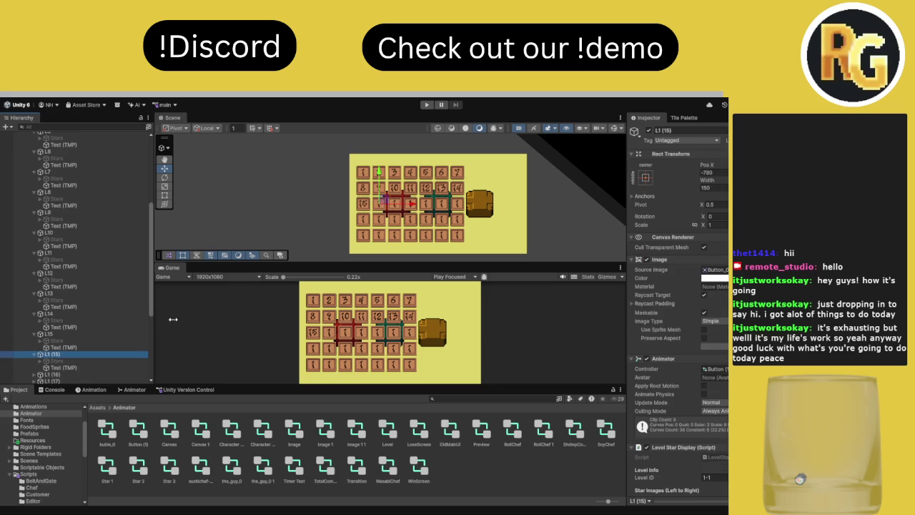
{"action": "left_click", "coordinate": [701, 130]}
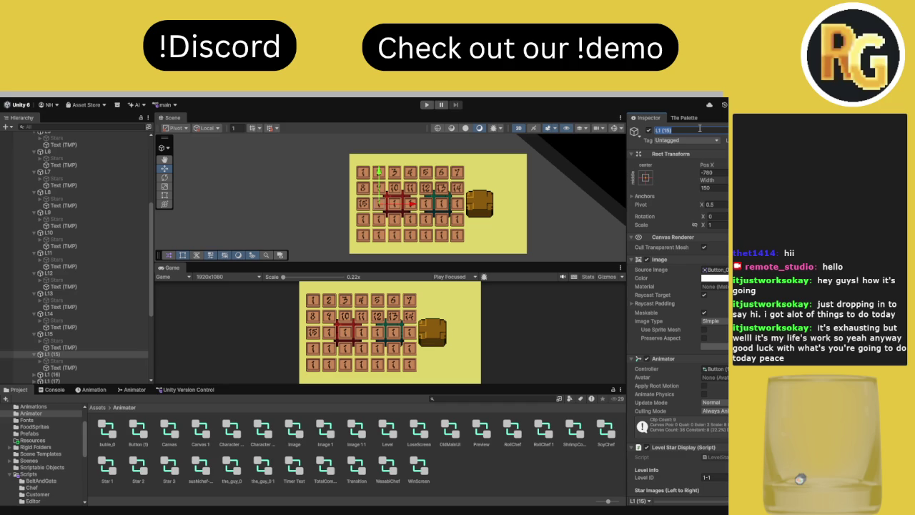
{"action": "type", "text": "L16"}
{"action": "key", "text": "Return"}
{"action": "left_click", "coordinate": [71, 367]}
{"action": "left_click", "coordinate": [704, 301]}
{"action": "type", "text": "6"}
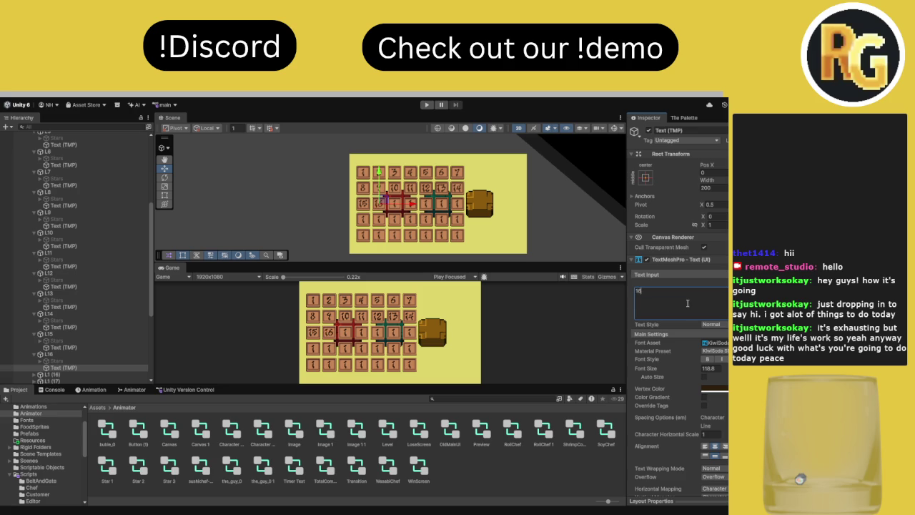
{"action": "double_click", "coordinate": [666, 296]}
{"action": "left_click", "coordinate": [668, 294]}
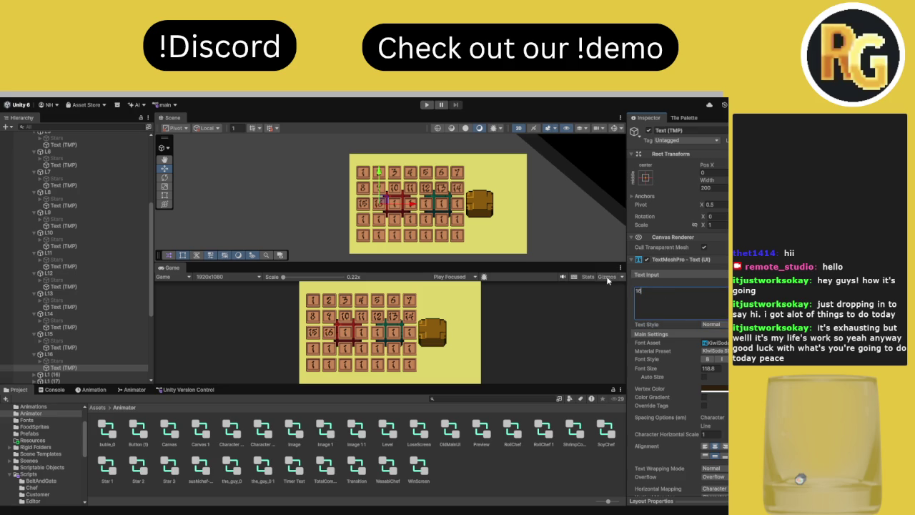
Rename button L1 (16) to L17 and set its label text to 17
{"action": "left_click", "coordinate": [48, 376]}
{"action": "left_click", "coordinate": [694, 132]}
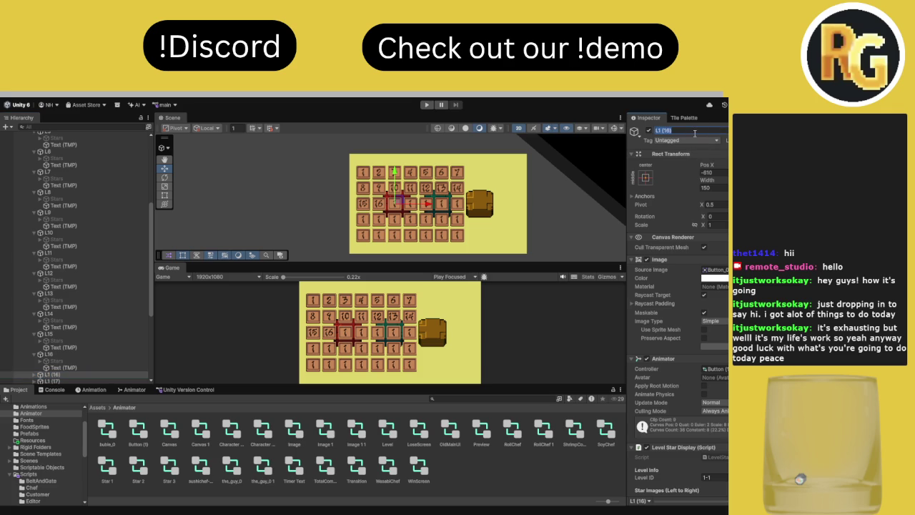
{"action": "type", "text": "L17"}
{"action": "key", "text": "Return"}
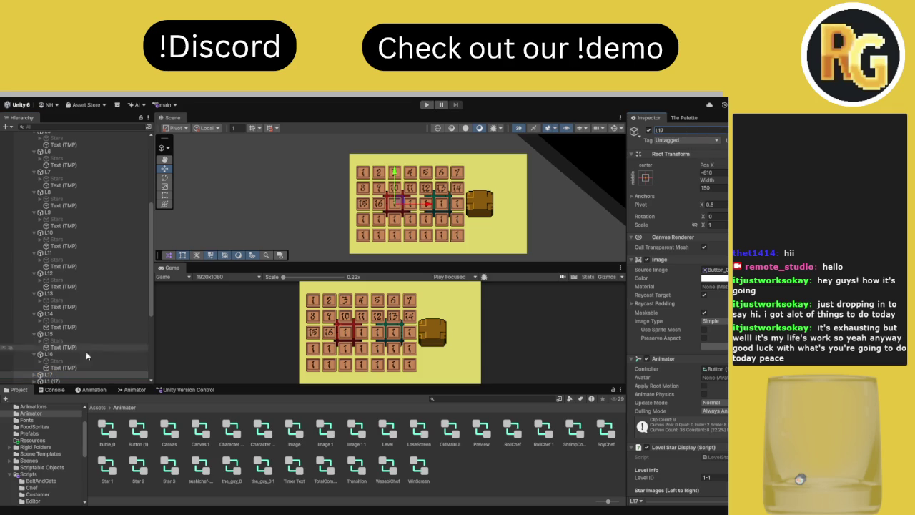
{"action": "left_click", "coordinate": [35, 374]}
{"action": "left_click", "coordinate": [64, 362]}
{"action": "left_click", "coordinate": [656, 295]}
{"action": "type", "text": "1"}
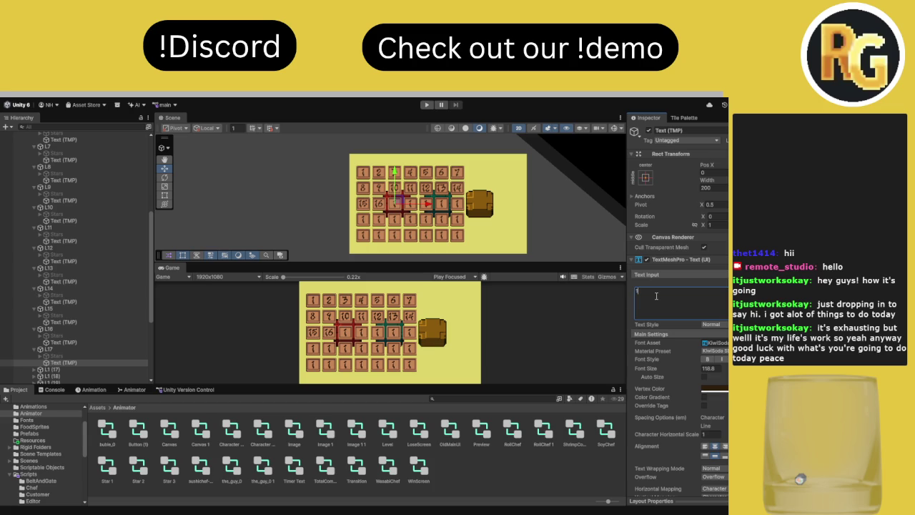
{"action": "type", "text": "7"}
{"action": "left_click", "coordinate": [49, 364]}
Rename button L1 (17) to L18 and set its label text to 18
{"action": "left_click", "coordinate": [49, 371]}
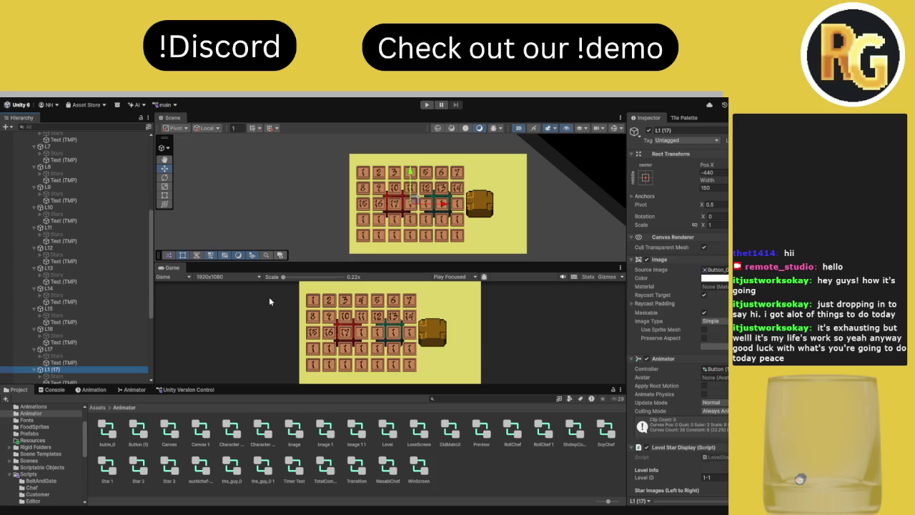
{"action": "left_click", "coordinate": [712, 129]}
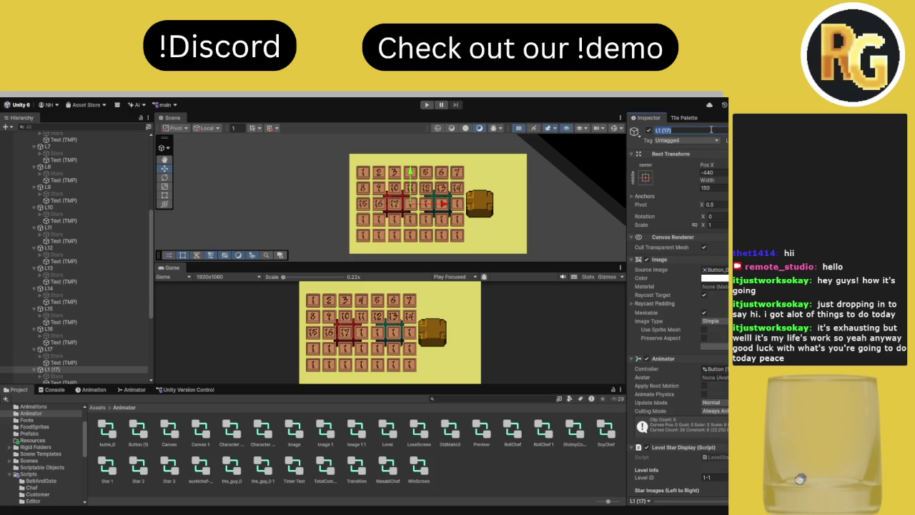
{"action": "type", "text": "L18"}
{"action": "key", "text": "Return"}
{"action": "scroll", "coordinate": [74, 351], "scroll_direction": "down", "scroll_amount": 2}
{"action": "left_click", "coordinate": [64, 357]}
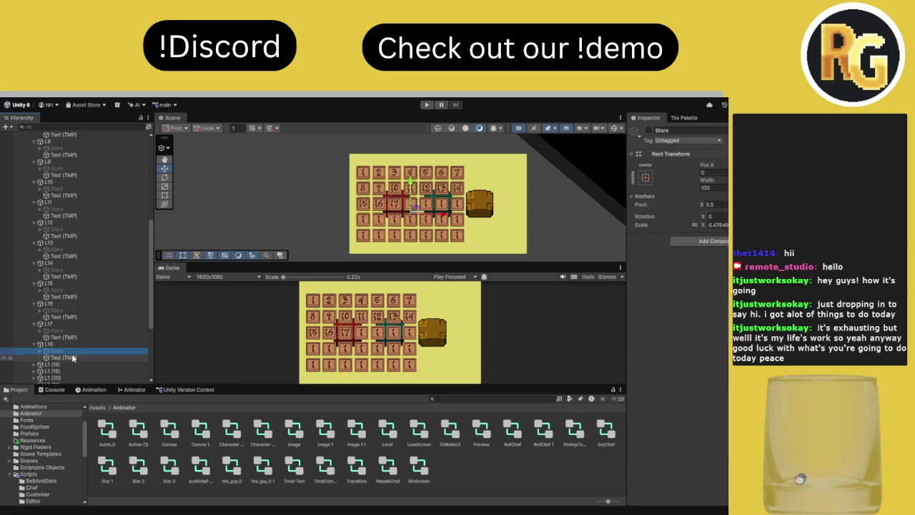
{"action": "left_click", "coordinate": [684, 307]}
{"action": "type", "text": "18"}
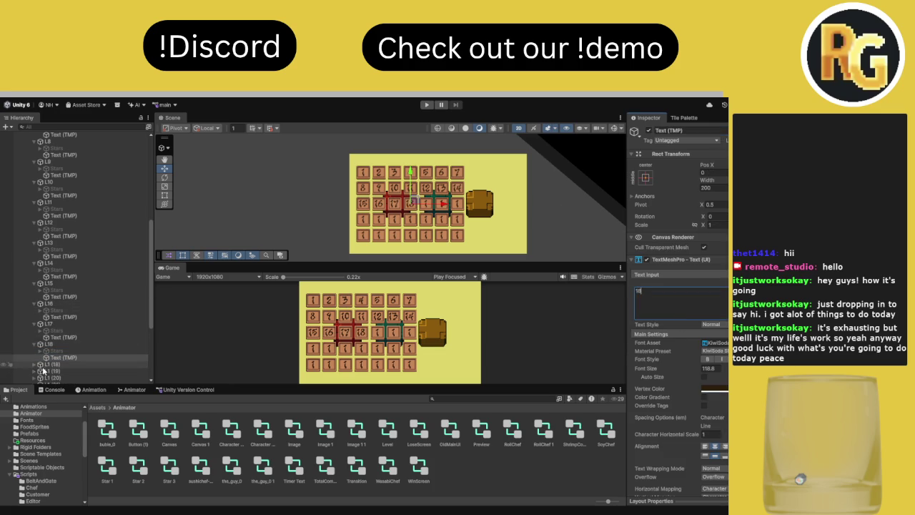
Rename button L1 (18) to L19 and set its label text to 19
{"action": "left_click", "coordinate": [54, 365]}
{"action": "left_click", "coordinate": [703, 128]}
{"action": "type", "text": "L19"}
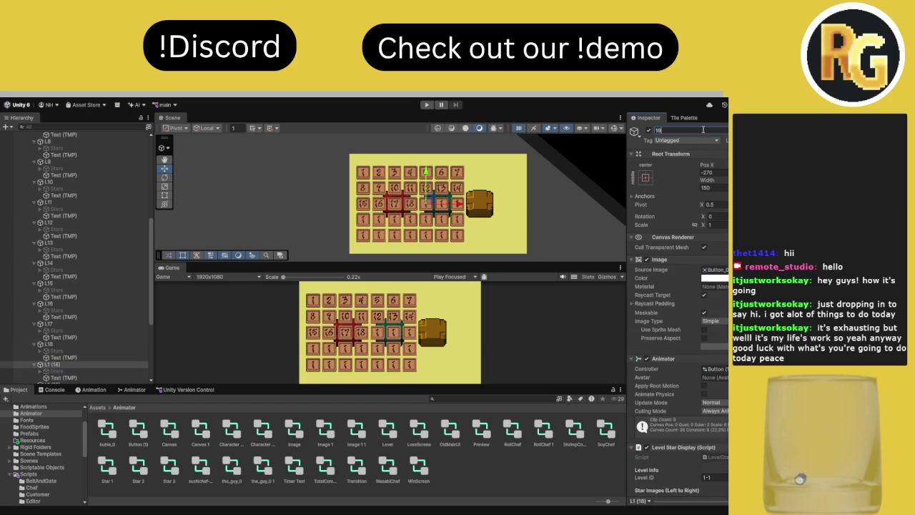
{"action": "key", "text": "Return"}
{"action": "scroll", "coordinate": [139, 341], "scroll_direction": "down", "scroll_amount": 3}
{"action": "left_click", "coordinate": [102, 327]}
{"action": "left_click", "coordinate": [658, 306]}
{"action": "type", "text": "19"}
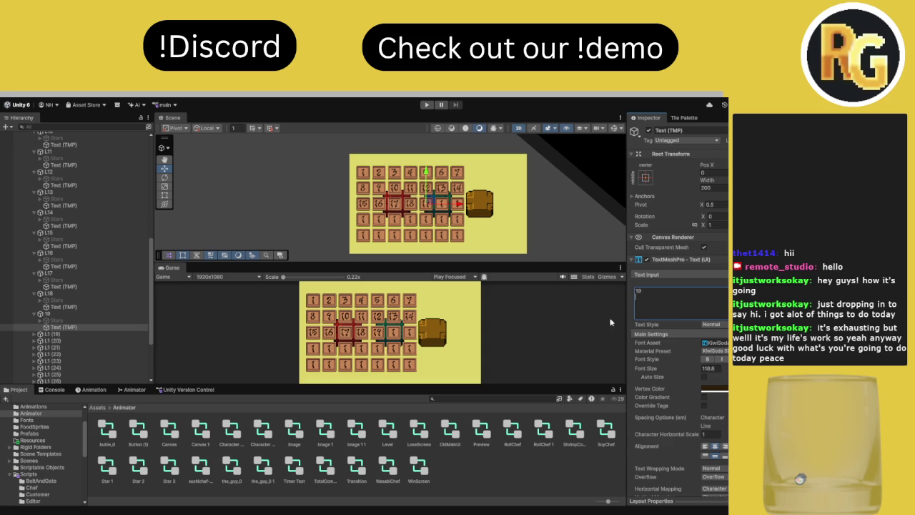
Rename button L1 (19) to L20 and set its label text to 20
{"action": "left_click", "coordinate": [33, 333]}
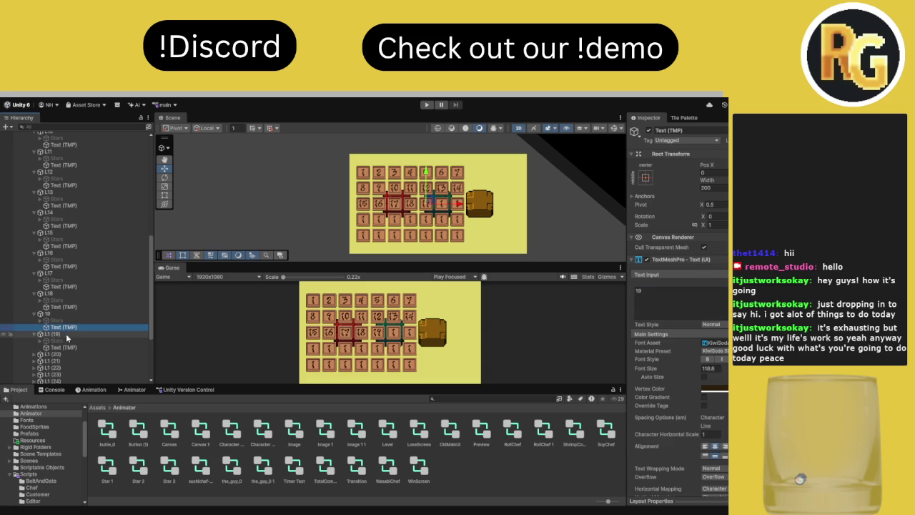
{"action": "left_click", "coordinate": [65, 334]}
{"action": "left_click", "coordinate": [675, 131]}
{"action": "type", "text": "20"}
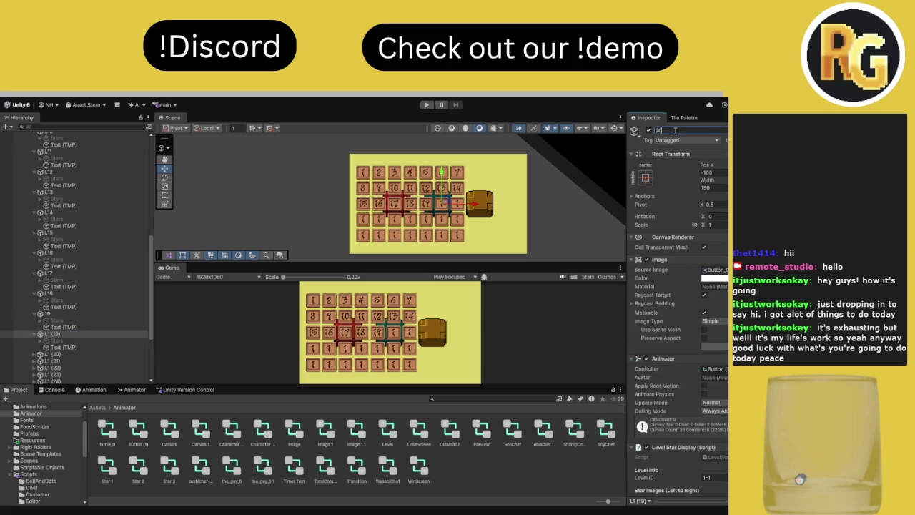
{"action": "key", "text": "Return"}
{"action": "left_click", "coordinate": [111, 346]}
{"action": "left_click", "coordinate": [669, 304]}
{"action": "type", "text": "20"}
Rename button L1 (20) to L21 and set its label text to 21
{"action": "left_click", "coordinate": [33, 354]}
{"action": "left_click", "coordinate": [40, 354]}
{"action": "left_click", "coordinate": [715, 131]}
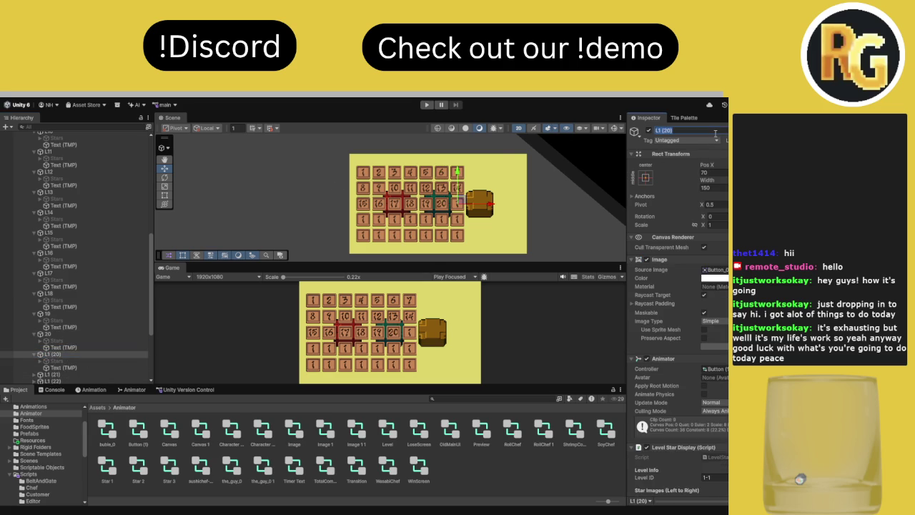
{"action": "type", "text": "L21"}
{"action": "key", "text": "Return"}
{"action": "left_click", "coordinate": [64, 368]}
{"action": "left_click", "coordinate": [632, 303]}
{"action": "type", "text": "21"}
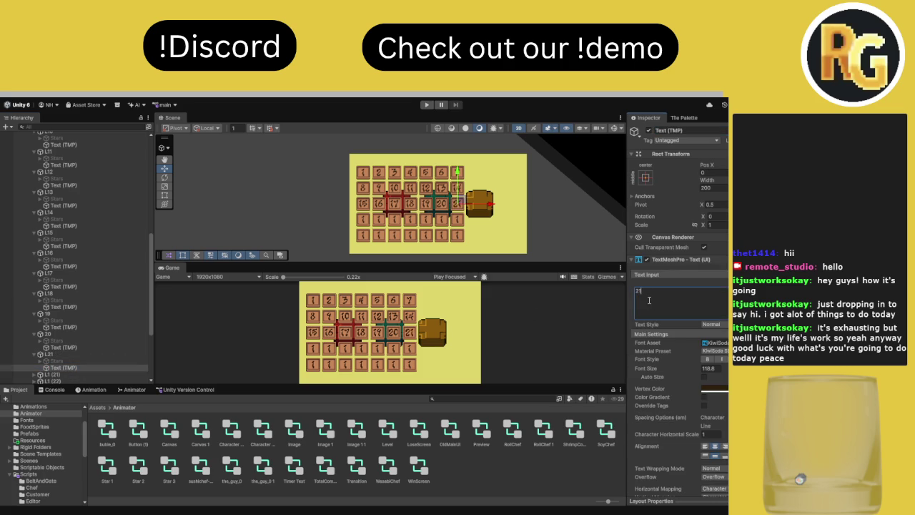
Rename button L1 (21) to L22
{"action": "left_click", "coordinate": [50, 374]}
{"action": "left_click", "coordinate": [706, 131]}
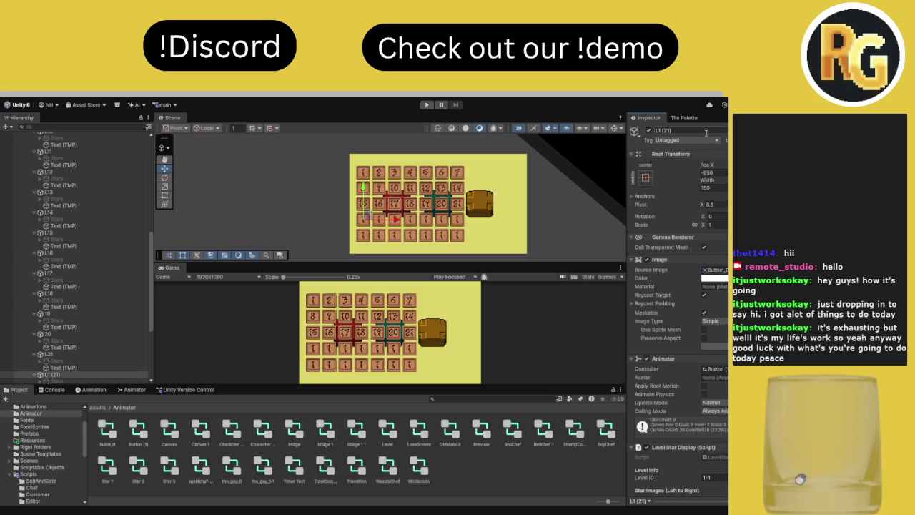
{"action": "type", "text": "L22"}
{"action": "key", "text": "Return"}
{"action": "scroll", "coordinate": [58, 364], "scroll_direction": "down", "scroll_amount": 2}
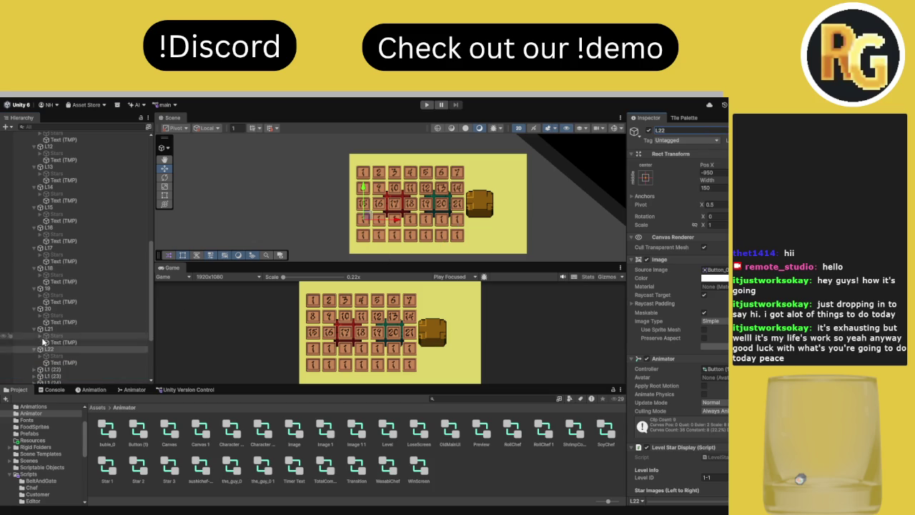
Set the L22 label to 22, then rename L1 (22) to L23 and label it 23
{"action": "left_click", "coordinate": [58, 364]}
{"action": "double_click", "coordinate": [639, 291]}
{"action": "type", "text": "22"}
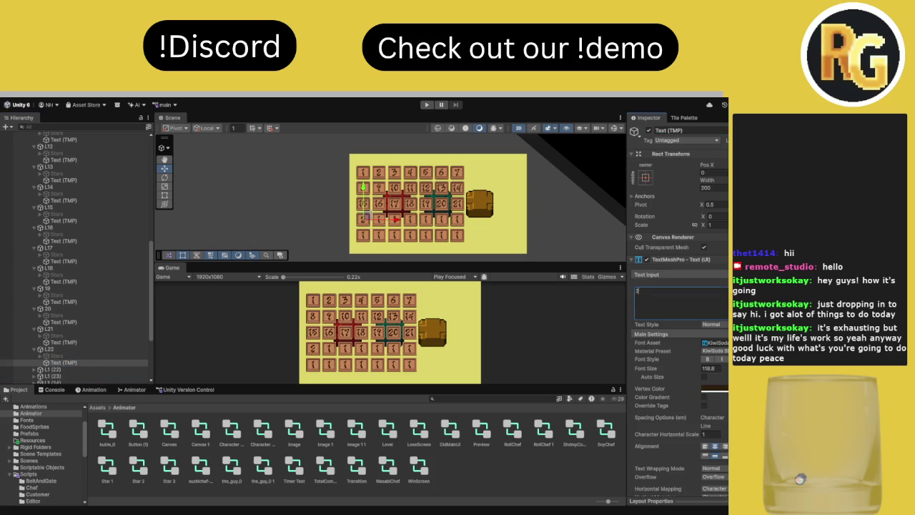
{"action": "scroll", "coordinate": [130, 296], "scroll_direction": "down", "scroll_amount": 2}
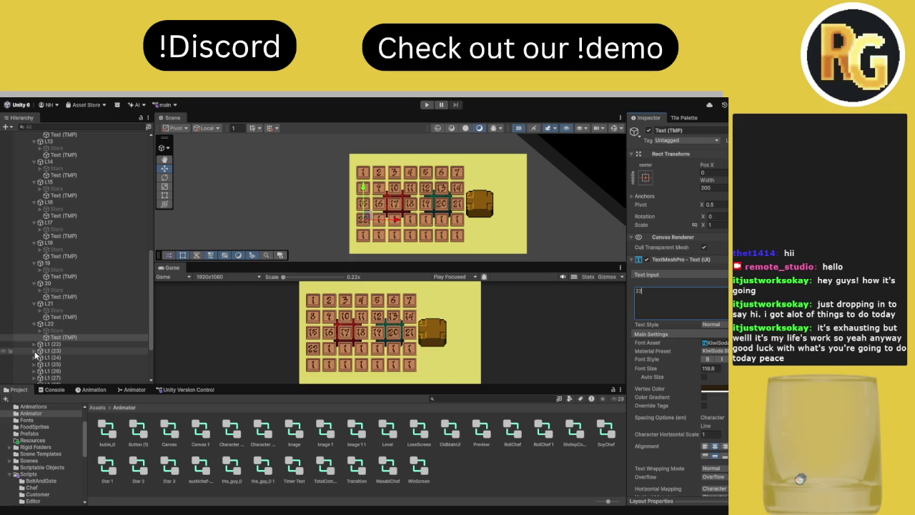
{"action": "left_click", "coordinate": [54, 345]}
{"action": "left_click", "coordinate": [681, 130]}
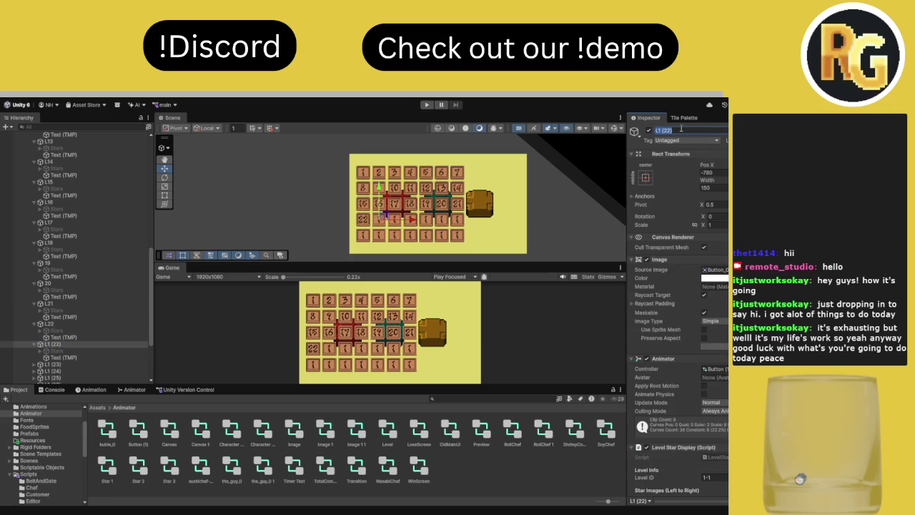
{"action": "type", "text": "L23"}
{"action": "left_click", "coordinate": [63, 357]}
{"action": "left_click", "coordinate": [674, 315]}
{"action": "type", "text": "23"}
Rename button L1 (23) to L24 and set its label text to 24
{"action": "left_click", "coordinate": [72, 365]}
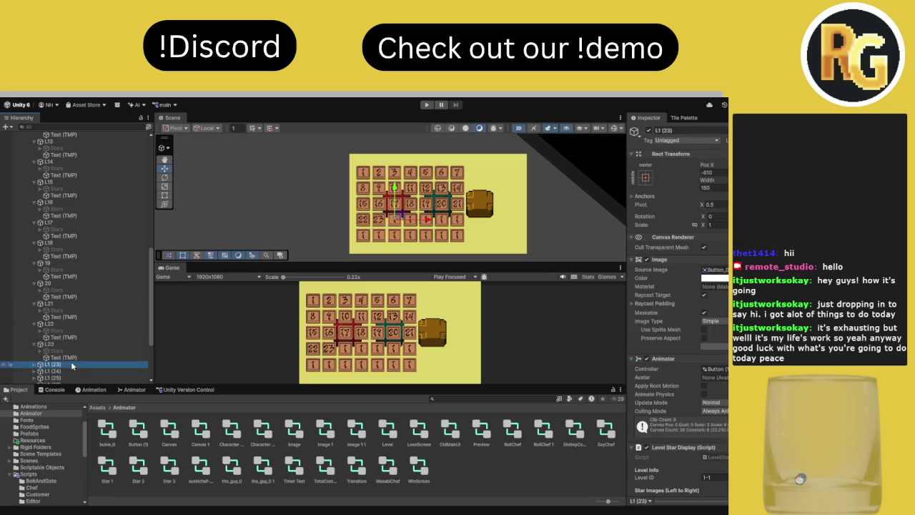
{"action": "left_click", "coordinate": [707, 130]}
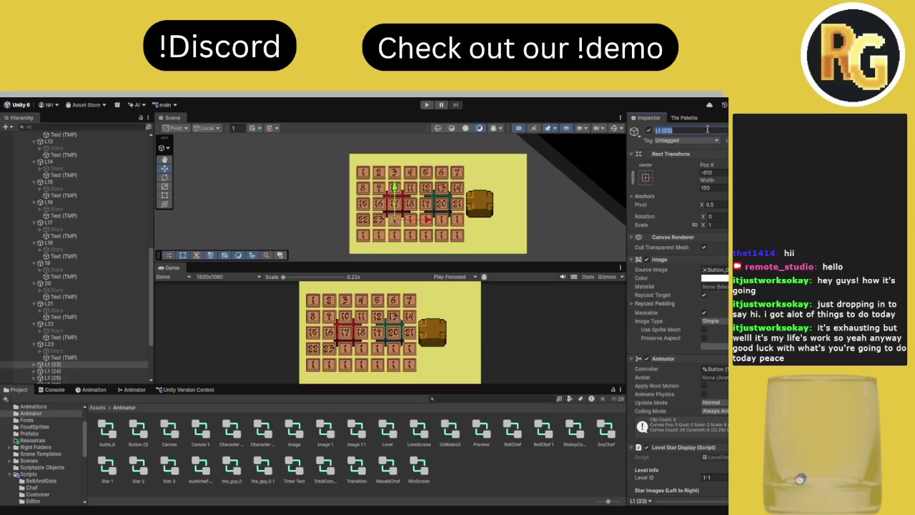
{"action": "type", "text": "L24"}
{"action": "left_click", "coordinate": [63, 364]}
{"action": "scroll", "coordinate": [62, 364], "scroll_direction": "down", "scroll_amount": 1}
{"action": "left_click", "coordinate": [67, 354]}
{"action": "left_click", "coordinate": [704, 305]}
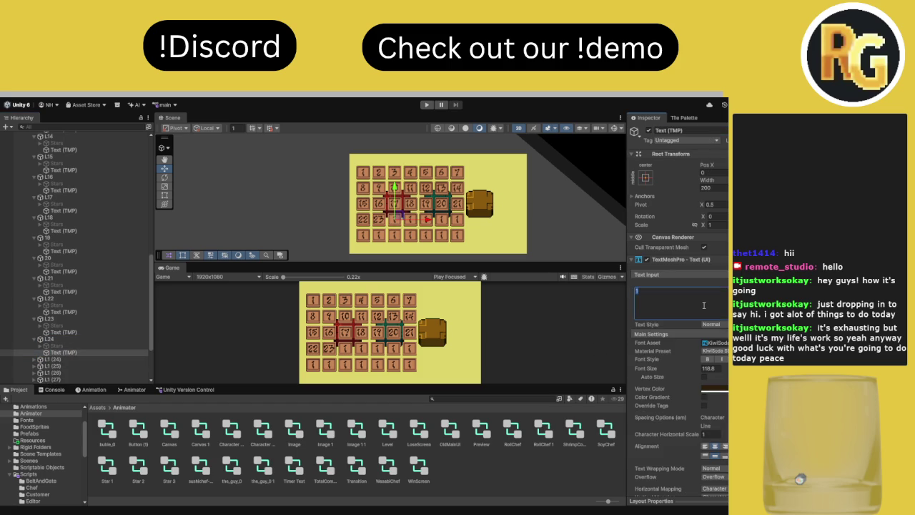
{"action": "type", "text": "24"}
{"action": "key", "text": "BackSpace"}
{"action": "type", "text": "4"}
Rename button L1 (24) to L25 and set its label text to 25
{"action": "left_click", "coordinate": [50, 359]}
{"action": "left_click", "coordinate": [34, 358]}
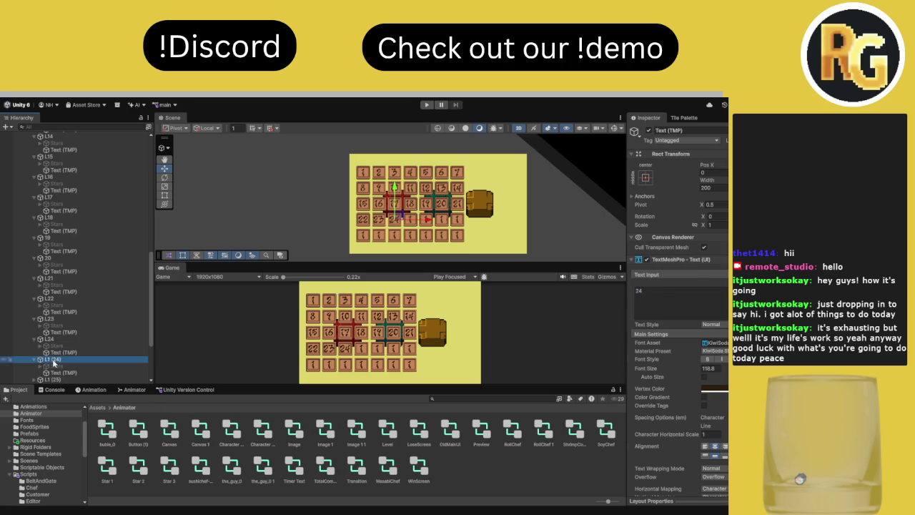
{"action": "left_click", "coordinate": [688, 131]}
{"action": "type", "text": "L25"}
{"action": "key", "text": "Return"}
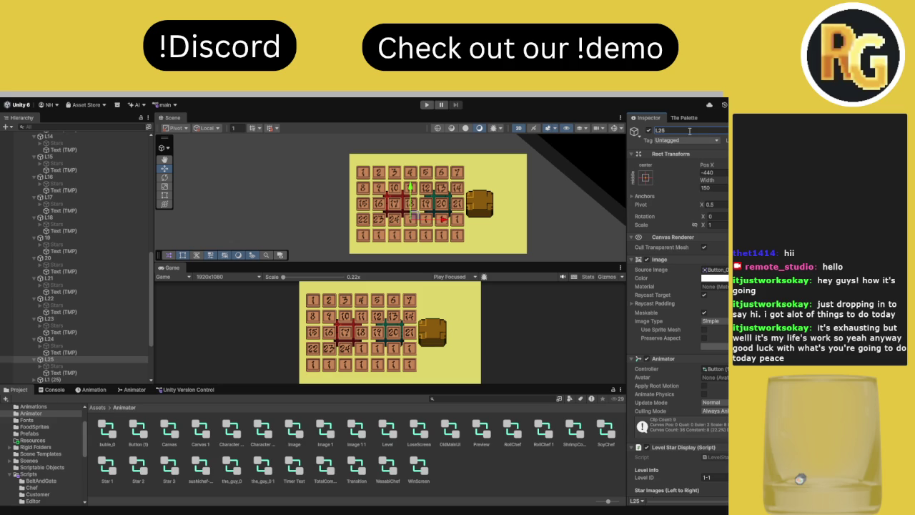
{"action": "left_click", "coordinate": [105, 370]}
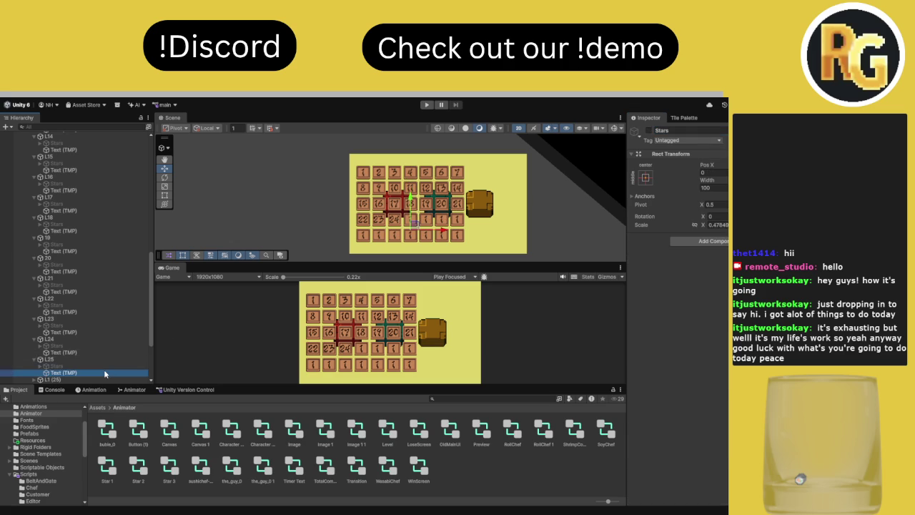
{"action": "left_click", "coordinate": [689, 315]}
{"action": "type", "text": "25"}
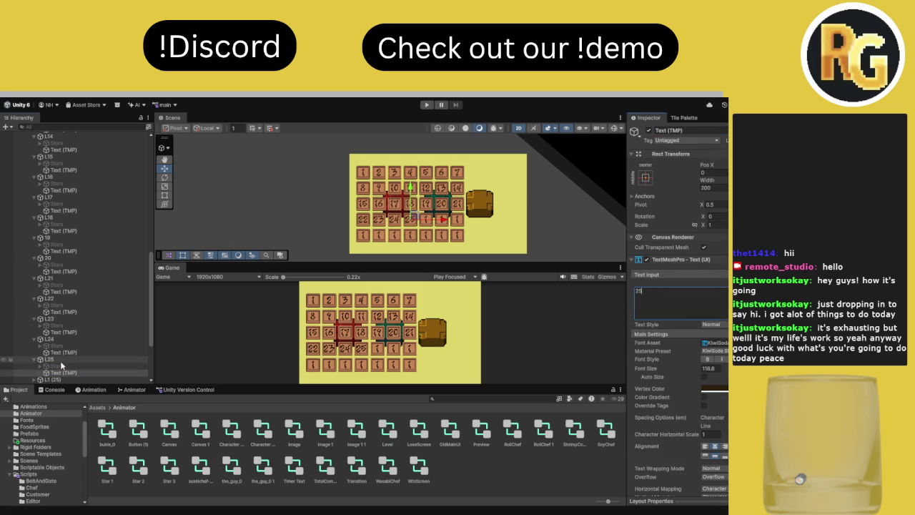
Rename button L1 (25) to L26 and set its label text to 26
{"action": "left_click", "coordinate": [65, 359]}
{"action": "scroll", "coordinate": [49, 357], "scroll_direction": "down", "scroll_amount": 2}
{"action": "left_click", "coordinate": [64, 354]}
{"action": "left_click", "coordinate": [708, 129]}
{"action": "type", "text": "L2"}
{"action": "type", "text": "56"}
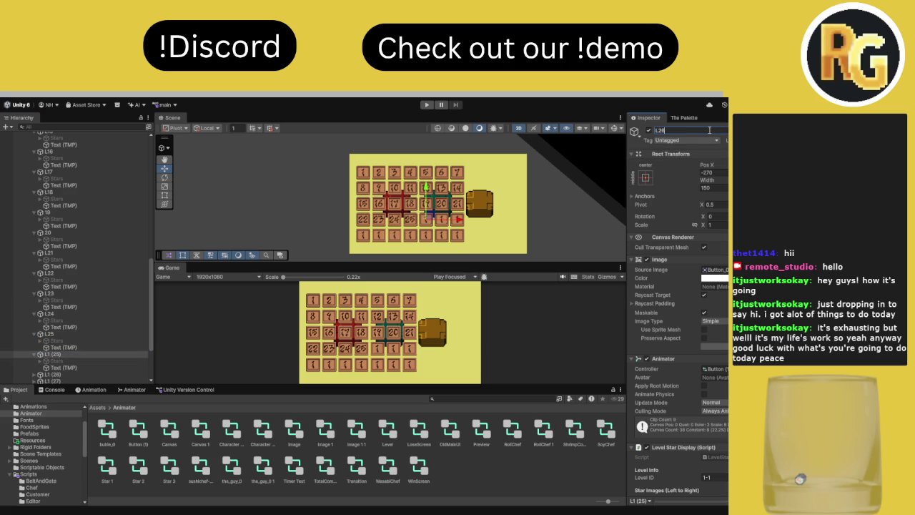
{"action": "key", "text": "Return"}
{"action": "left_click", "coordinate": [65, 367]}
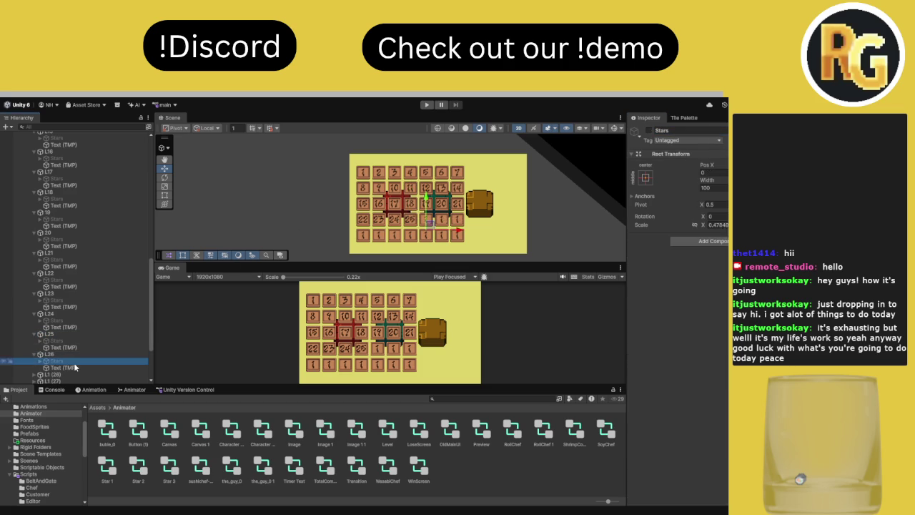
{"action": "left_click", "coordinate": [679, 294]}
{"action": "type", "text": "26"}
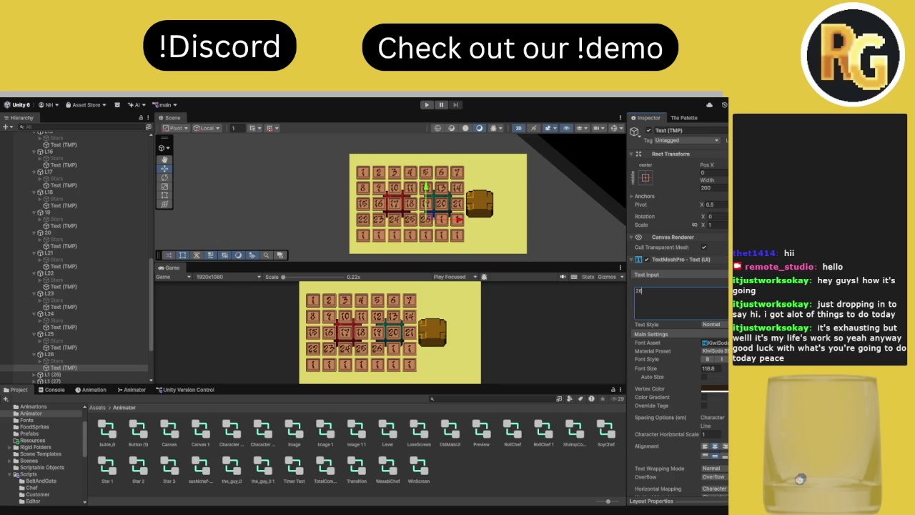
Rename button L1 (26) to L27 and set its label text to 27
{"action": "left_click", "coordinate": [36, 374]}
{"action": "scroll", "coordinate": [59, 358], "scroll_direction": "down", "scroll_amount": 1}
{"action": "left_click", "coordinate": [56, 349]}
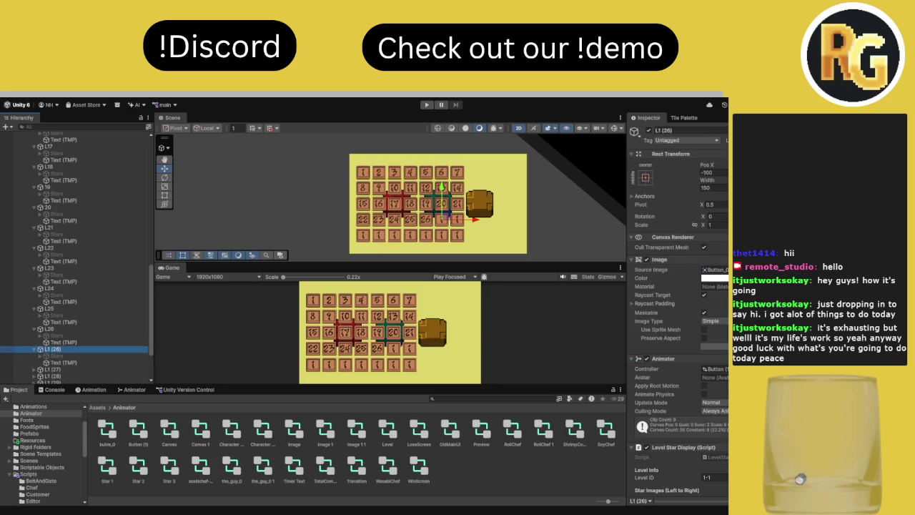
{"action": "left_click", "coordinate": [725, 131]}
{"action": "type", "text": "L"}
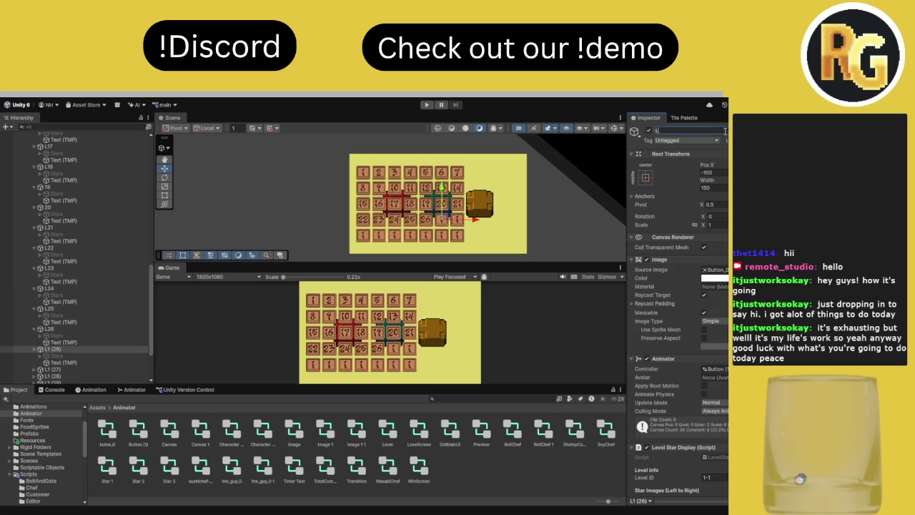
{"action": "type", "text": "27"}
{"action": "key", "text": "Return"}
{"action": "left_click", "coordinate": [91, 365]}
{"action": "left_click", "coordinate": [687, 308]}
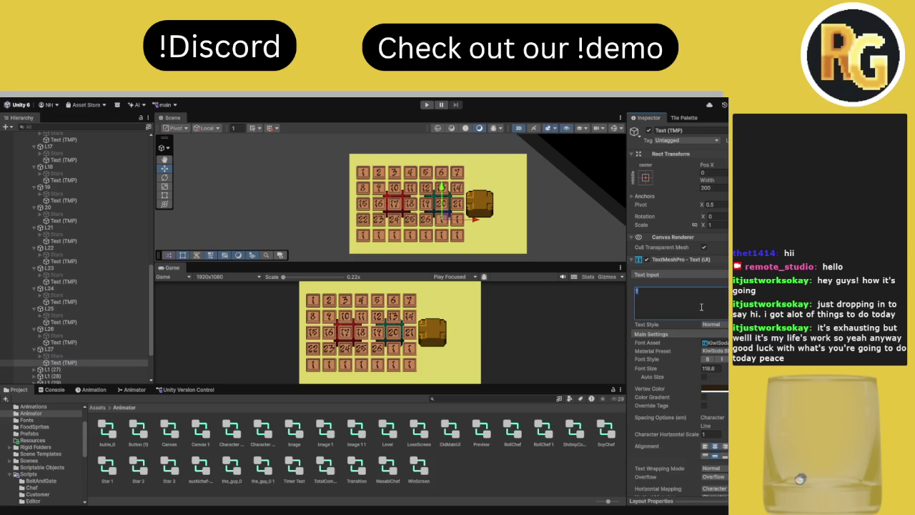
{"action": "type", "text": "27"}
Rename button L1 (27) to L28 and set its label text to 28
{"action": "left_click", "coordinate": [64, 368]}
{"action": "left_click", "coordinate": [695, 131]}
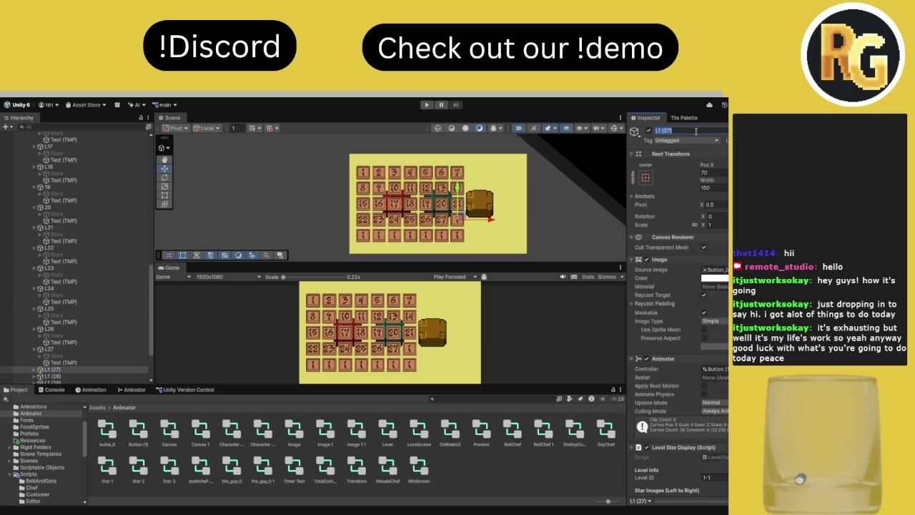
{"action": "type", "text": "L28"}
{"action": "key", "text": "Return"}
{"action": "left_click", "coordinate": [32, 369]}
{"action": "left_click", "coordinate": [63, 357]}
{"action": "left_click", "coordinate": [686, 302]}
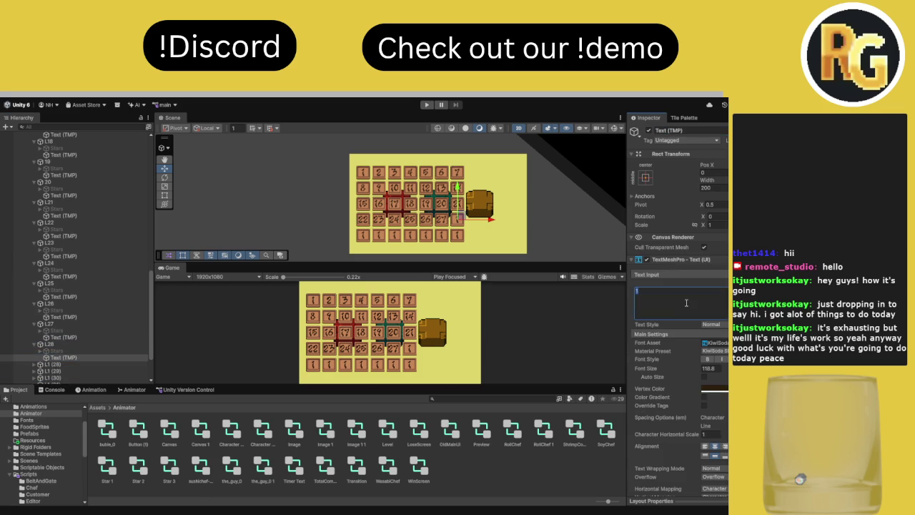
{"action": "type", "text": "28"}
Rename button L1 (28) to L29 and begin editing its label text
{"action": "left_click", "coordinate": [35, 366]}
{"action": "left_click", "coordinate": [698, 130]}
{"action": "type", "text": "L29"}
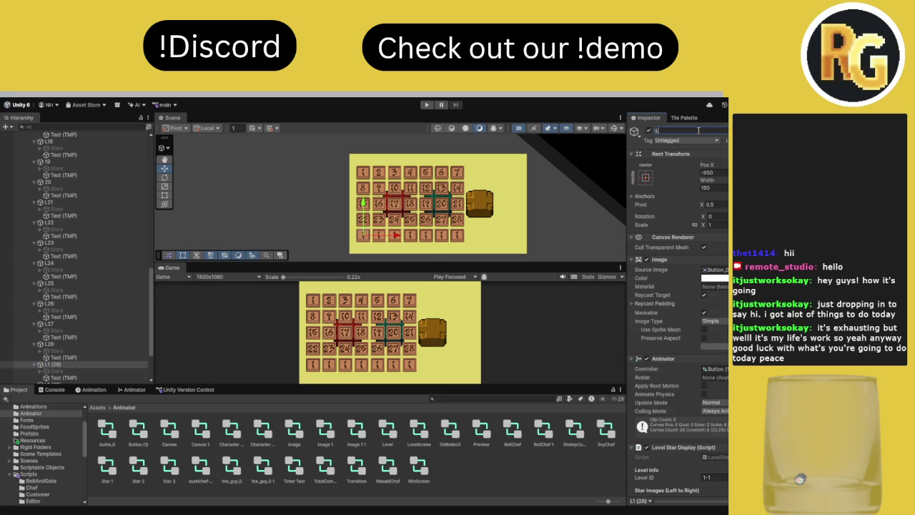
{"action": "key", "text": "Return"}
{"action": "left_click", "coordinate": [71, 377]}
{"action": "left_click", "coordinate": [674, 309]}
Finish tile 29, then rename the next button L30 and set its label to 30
{"action": "type", "text": "29"}
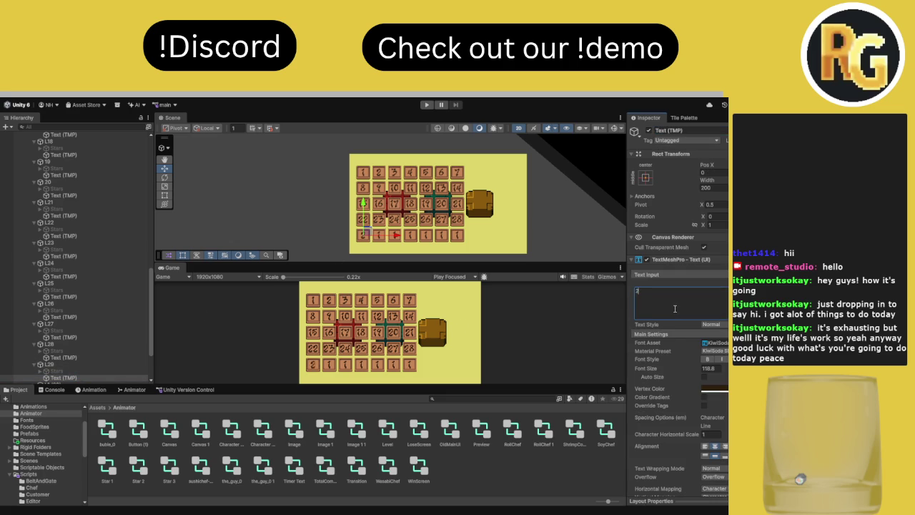
{"action": "scroll", "coordinate": [90, 354], "scroll_direction": "down", "scroll_amount": 3}
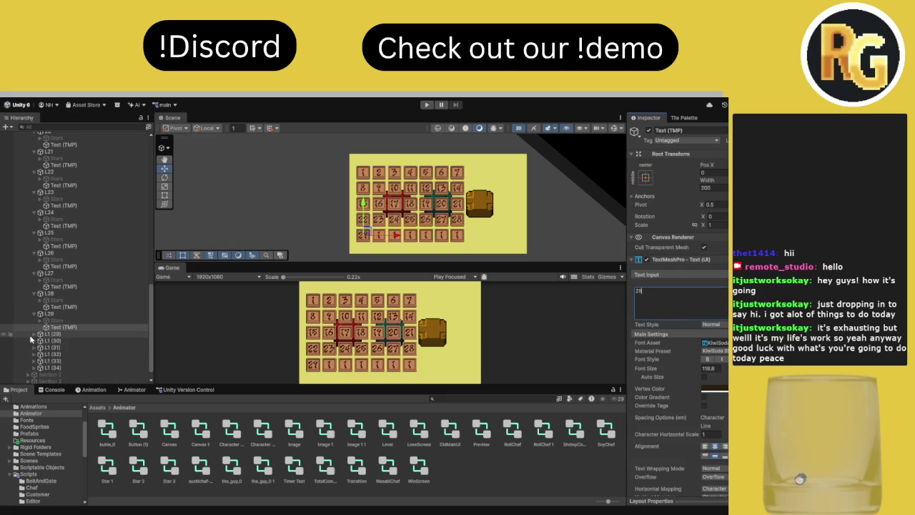
{"action": "left_click", "coordinate": [62, 335]}
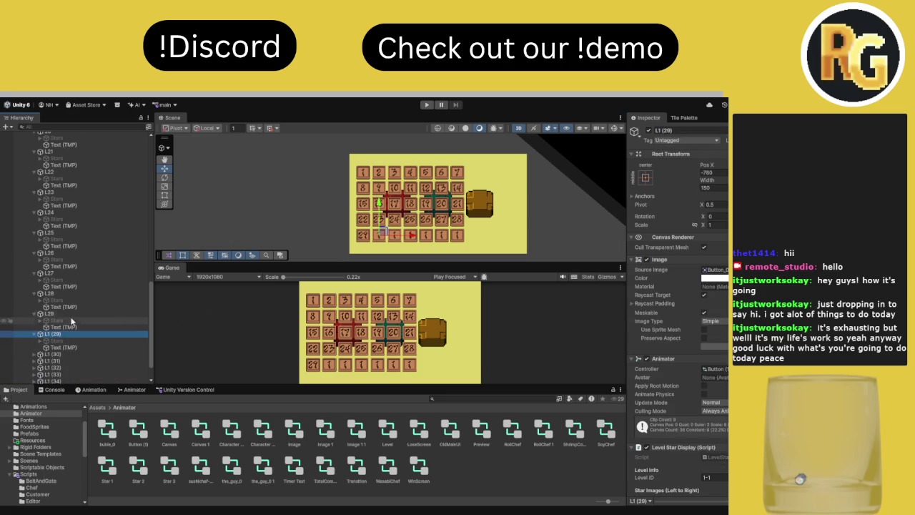
{"action": "left_click", "coordinate": [701, 130]}
{"action": "type", "text": "L30"}
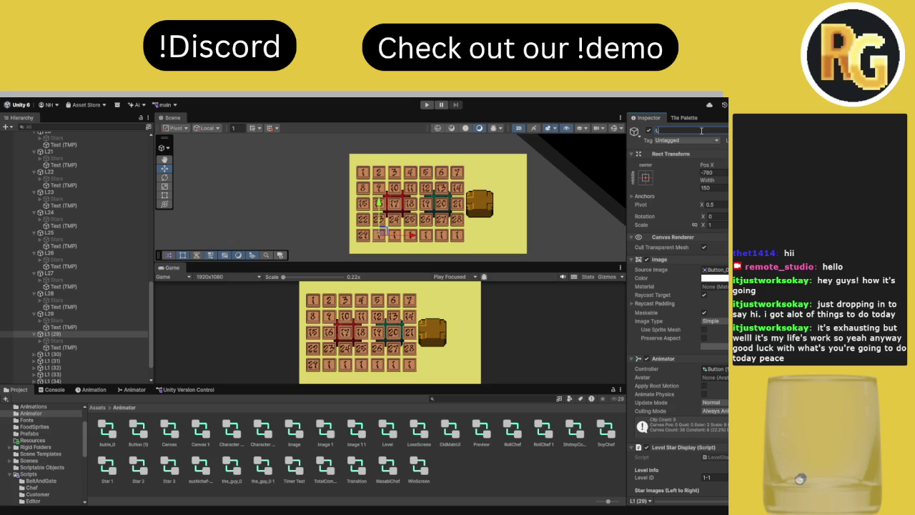
{"action": "left_click", "coordinate": [88, 347]}
{"action": "left_click", "coordinate": [688, 295]}
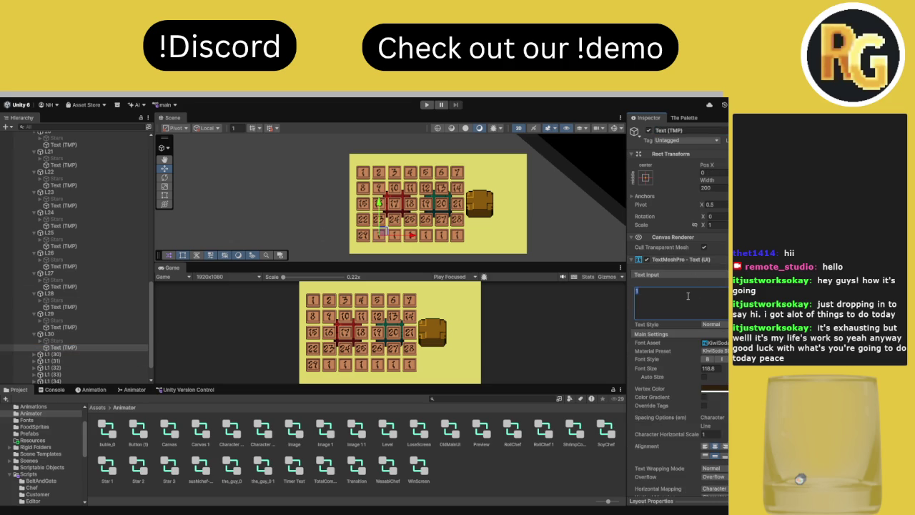
{"action": "type", "text": "30"}
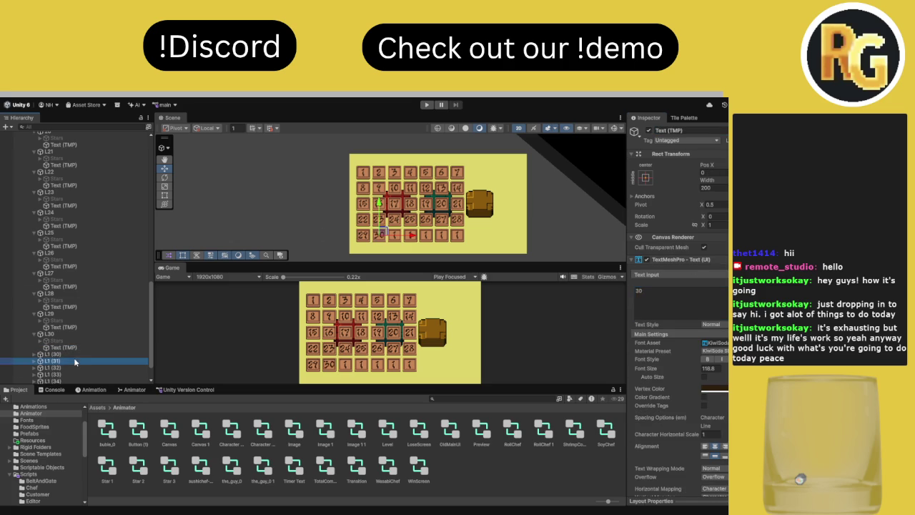
Rename the next button L31 and set its number label to 31
{"action": "left_click", "coordinate": [72, 354]}
{"action": "left_click", "coordinate": [672, 130]}
{"action": "type", "text": "L31"}
{"action": "key", "text": "Return"}
{"action": "left_click", "coordinate": [35, 355]}
{"action": "left_click", "coordinate": [34, 353]}
{"action": "left_click", "coordinate": [65, 367]}
{"action": "left_click", "coordinate": [661, 303]}
{"action": "type", "text": "31"}
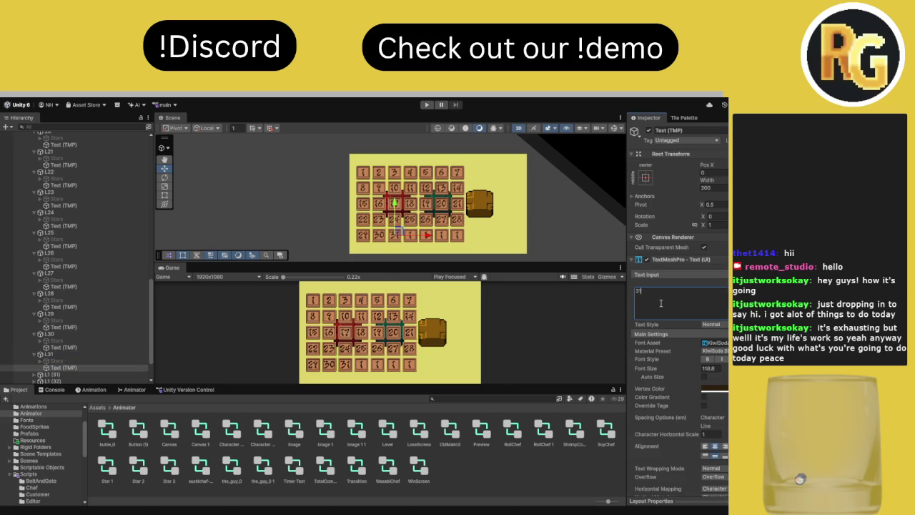
Rename the next button L32 and set its number label to 32
{"action": "left_click", "coordinate": [34, 373]}
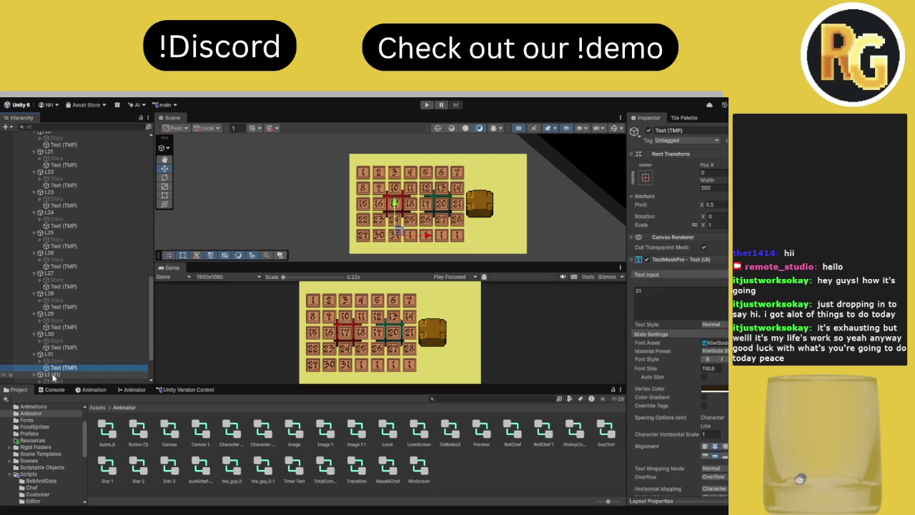
{"action": "left_click", "coordinate": [52, 374]}
{"action": "scroll", "coordinate": [51, 343], "scroll_direction": "down", "scroll_amount": 3}
{"action": "left_click", "coordinate": [663, 130]}
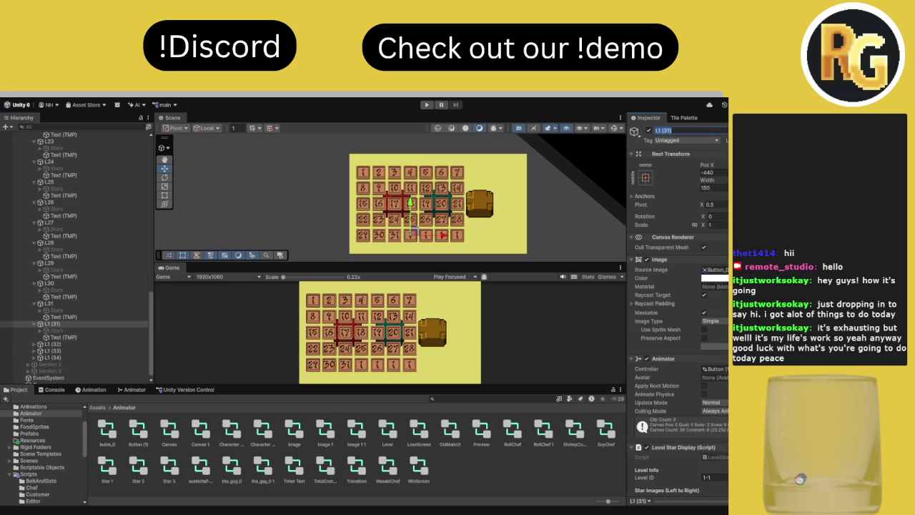
{"action": "type", "text": "L32"}
{"action": "left_click", "coordinate": [63, 336]}
{"action": "left_click", "coordinate": [662, 306]}
{"action": "type", "text": "32"}
Rename the next button L33 and set its number label to 33
{"action": "left_click", "coordinate": [34, 344]}
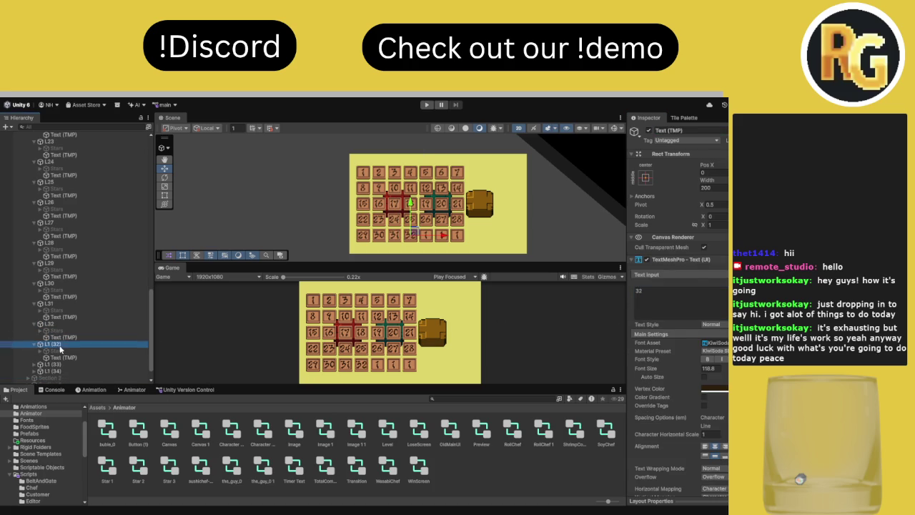
{"action": "left_click", "coordinate": [60, 345]}
{"action": "left_click", "coordinate": [716, 133]}
{"action": "type", "text": "L33"}
{"action": "key", "text": "Return"}
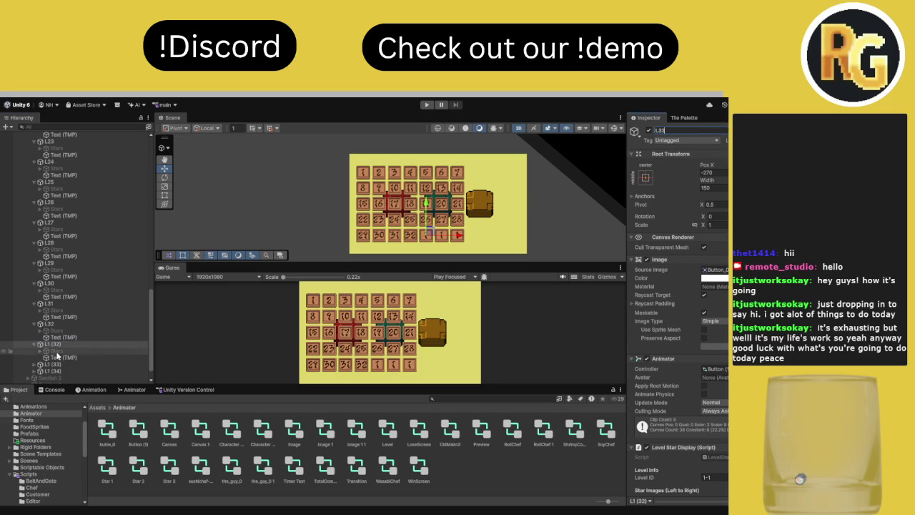
{"action": "left_click", "coordinate": [63, 358]}
{"action": "left_click", "coordinate": [663, 307]}
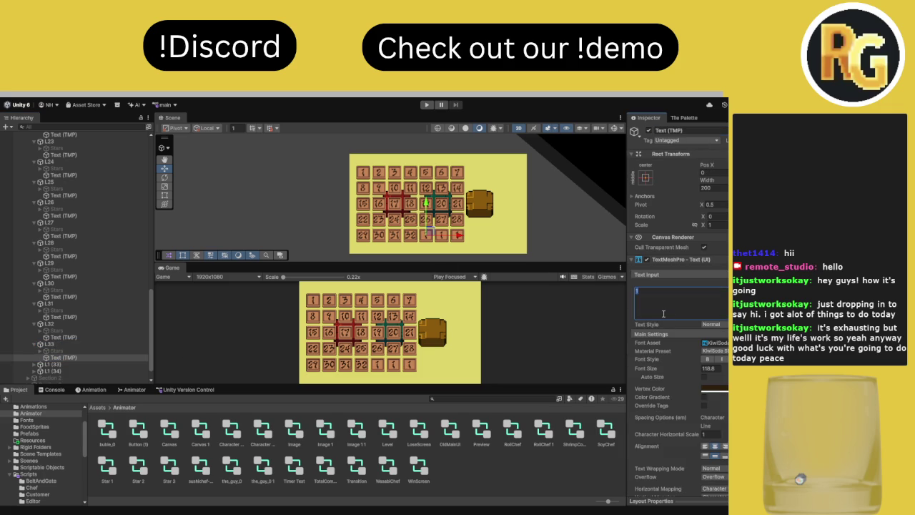
{"action": "type", "text": "33"}
Rename the next button L34 and set its number label to 34
{"action": "left_click", "coordinate": [53, 364]}
{"action": "left_click", "coordinate": [693, 130]}
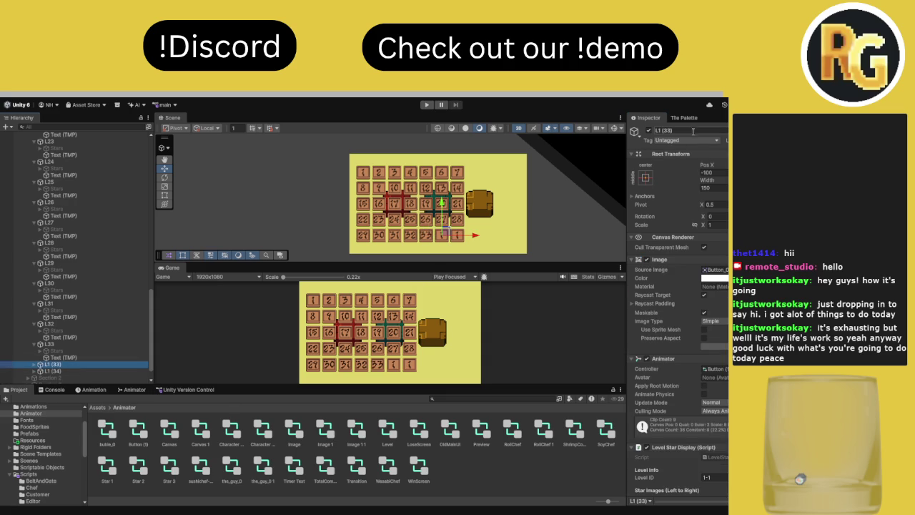
{"action": "type", "text": "L"}
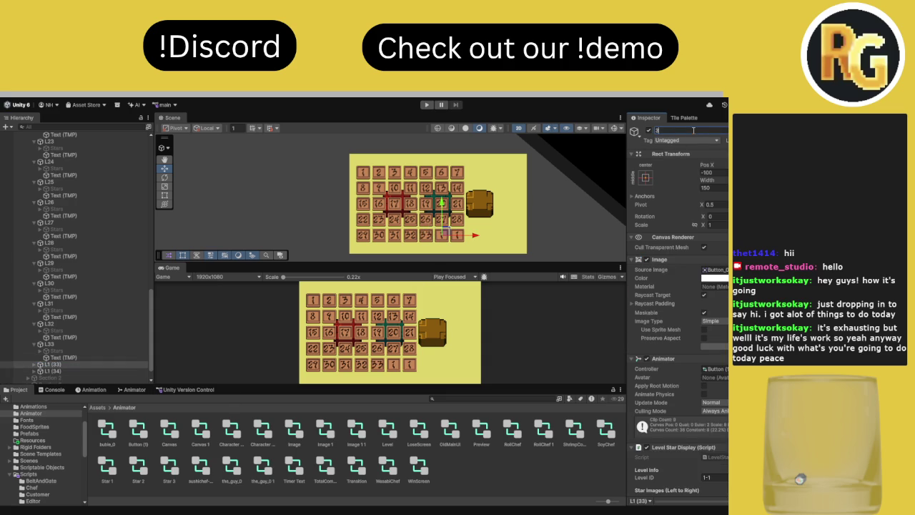
{"action": "type", "text": "34"}
{"action": "key", "text": "Return"}
{"action": "left_click", "coordinate": [67, 378]}
{"action": "left_click", "coordinate": [684, 298]}
{"action": "key", "text": "BackSpace"}
{"action": "key", "text": "BackSpace"}
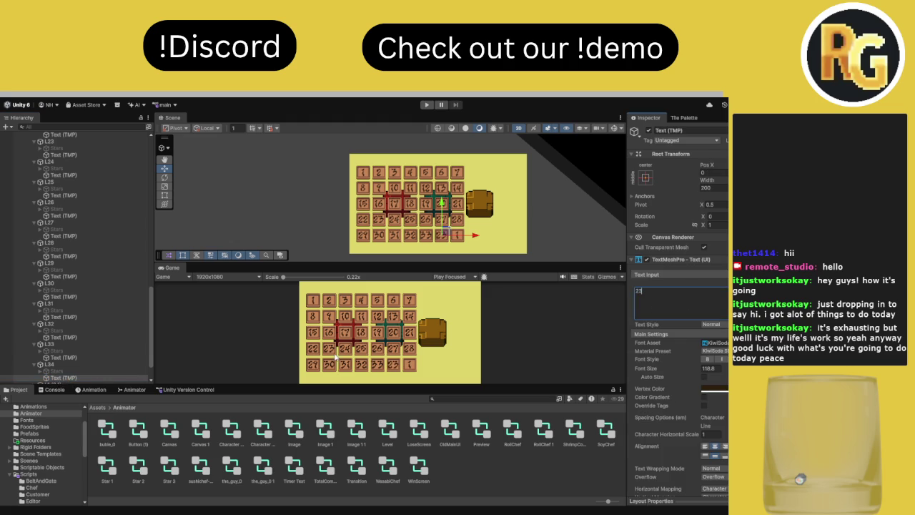
{"action": "type", "text": "34"}
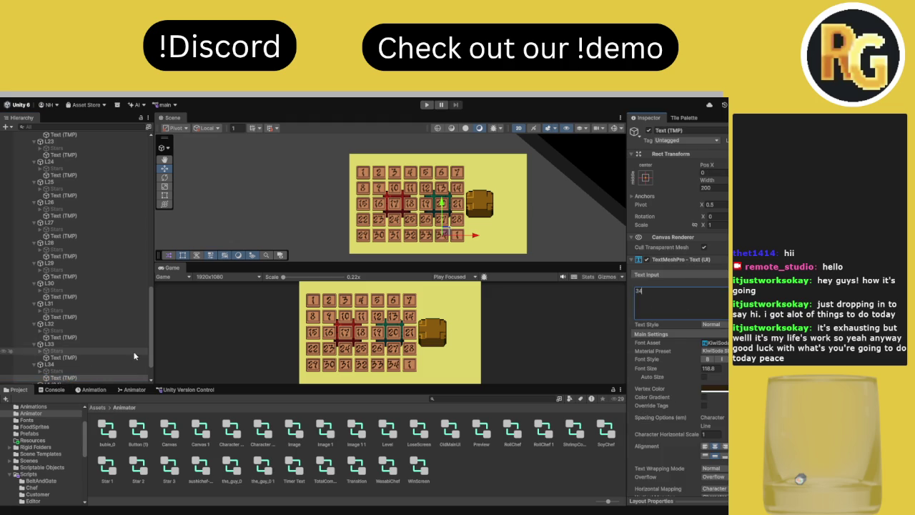
Change the last tile's Text (TMP) input to 35
{"action": "scroll", "coordinate": [129, 352], "scroll_direction": "down", "scroll_amount": 1}
{"action": "left_click", "coordinate": [54, 366]}
{"action": "left_click", "coordinate": [645, 305]}
{"action": "key", "text": "BackSpace"}
{"action": "type", "text": "34"}
{"action": "key", "text": "BackSpace"}
{"action": "type", "text": "5"}
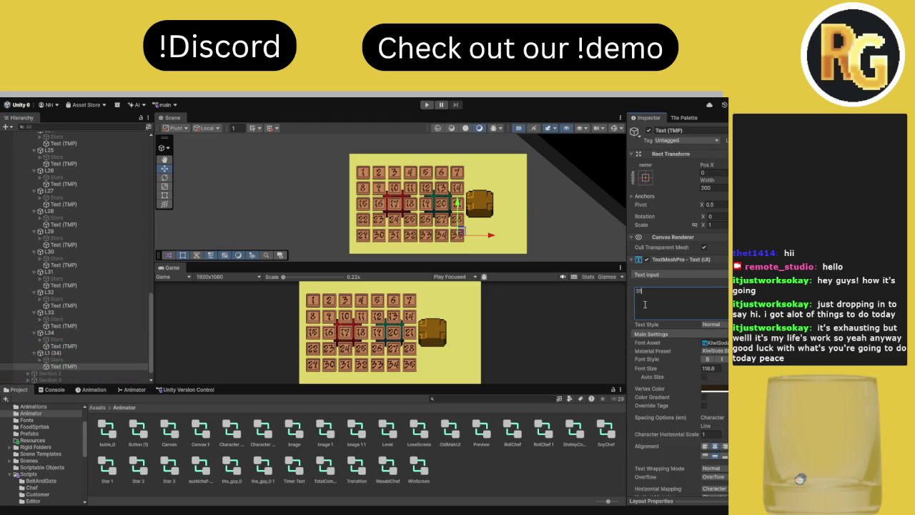
Rename the last button object L1 (34) to L35
{"action": "left_click", "coordinate": [52, 353]}
{"action": "left_click", "coordinate": [724, 130]}
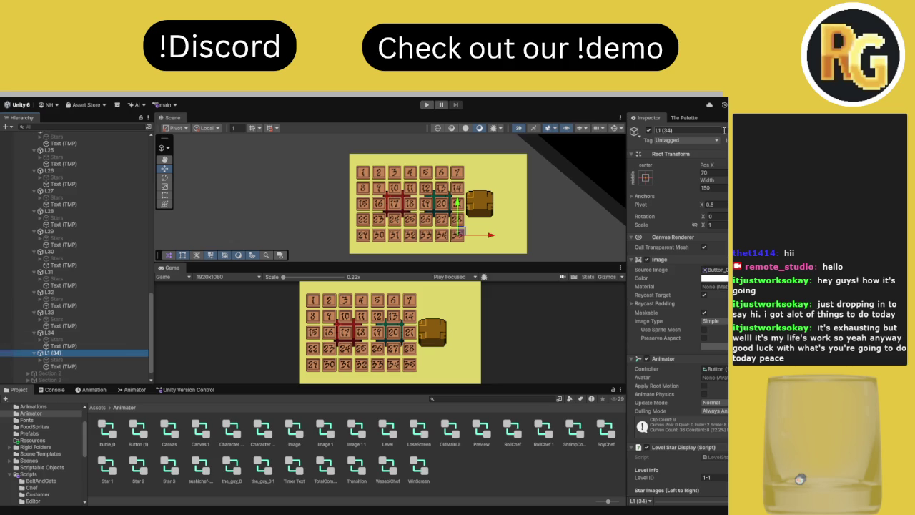
{"action": "type", "text": "L35"}
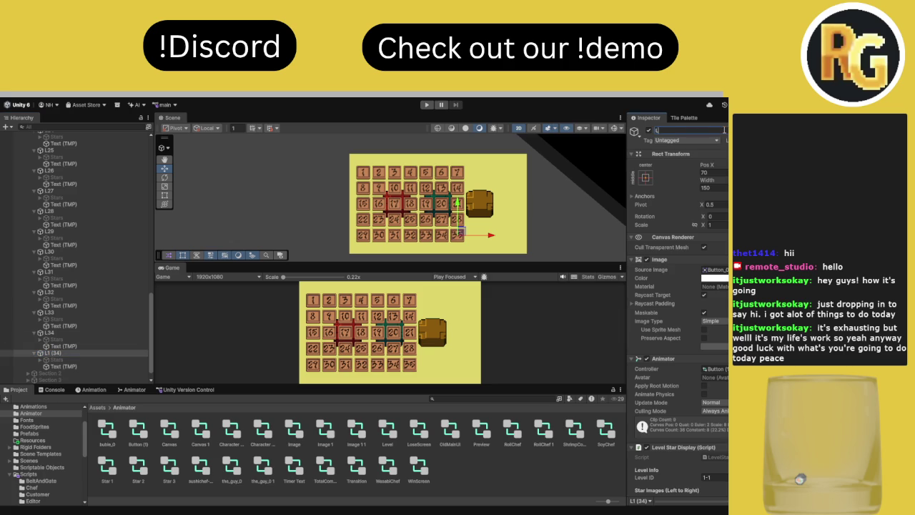
{"action": "left_click", "coordinate": [72, 347]}
{"action": "scroll", "coordinate": [86, 254], "scroll_direction": "up", "scroll_amount": 15}
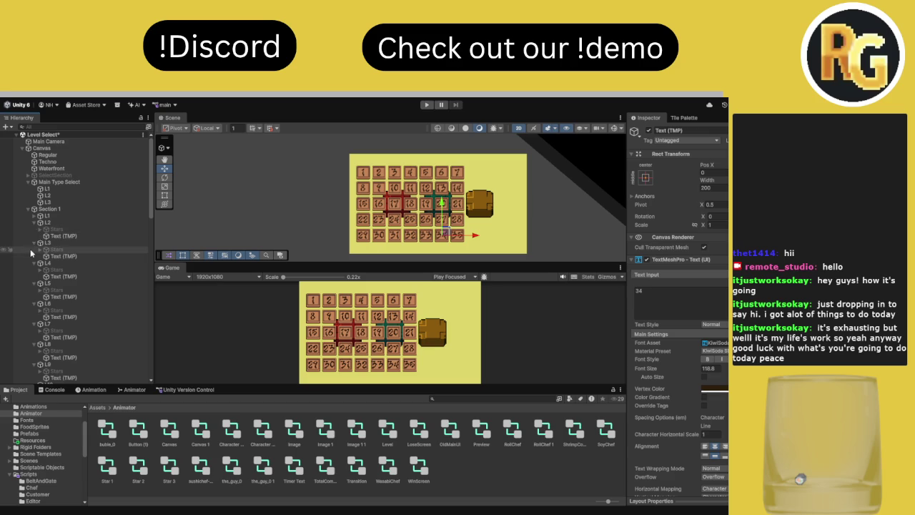
Fold up the L2 through L9 entries in the Hierarchy and select L10's Stars object
{"action": "left_click", "coordinate": [34, 223]}
{"action": "left_click", "coordinate": [34, 229]}
{"action": "left_click", "coordinate": [33, 236]}
{"action": "left_click", "coordinate": [33, 242]}
{"action": "left_click", "coordinate": [34, 250]}
{"action": "left_click", "coordinate": [34, 256]}
{"action": "left_click", "coordinate": [34, 263]}
{"action": "left_click", "coordinate": [34, 269]}
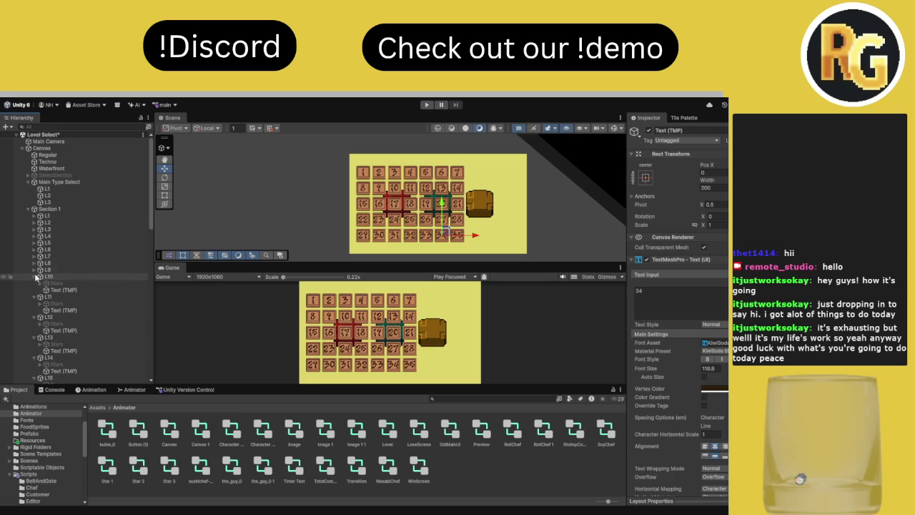
{"action": "left_click", "coordinate": [35, 283]}
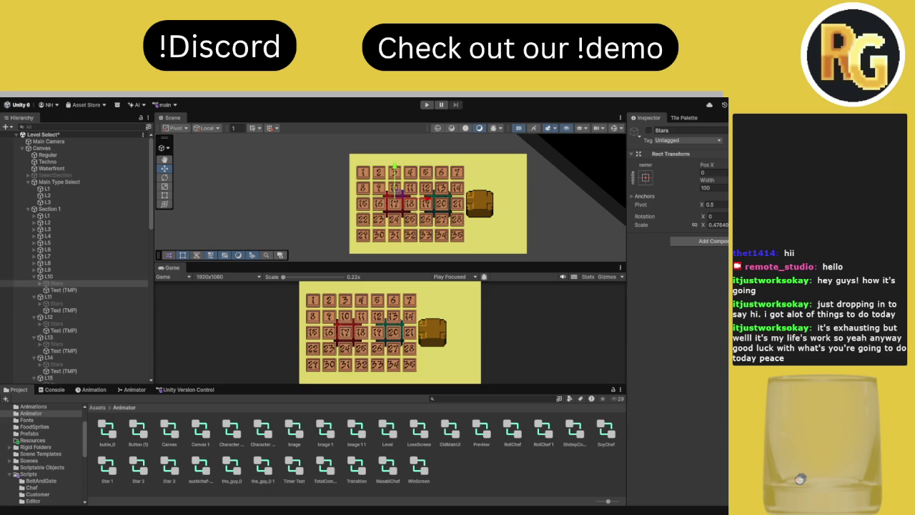
Enlarge the Game view and select the Section 1 group
{"action": "left_click", "coordinate": [56, 283]}
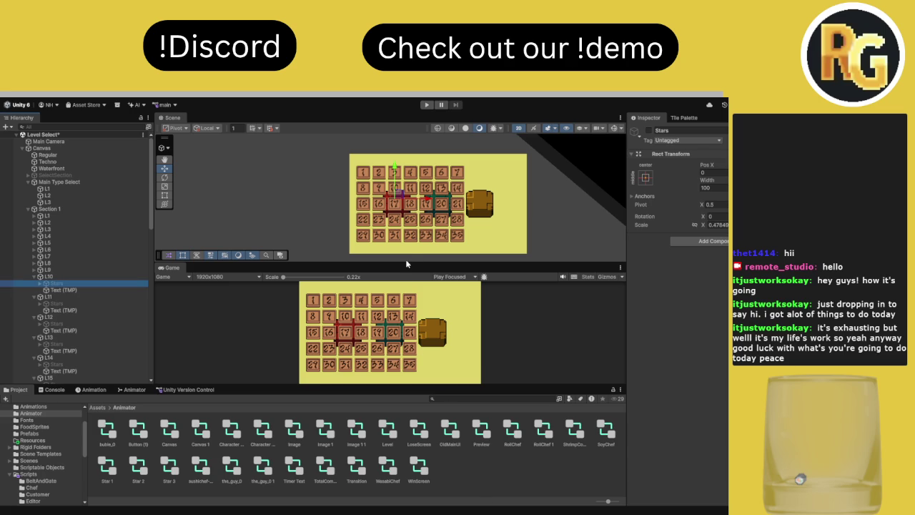
{"action": "mouse_move", "coordinate": [411, 263]}
{"action": "left_mouse_down"}
{"action": "mouse_move", "coordinate": [408, 270]}
{"action": "mouse_move", "coordinate": [400, 236]}
{"action": "mouse_move", "coordinate": [395, 368]}
{"action": "mouse_move", "coordinate": [399, 166]}
{"action": "mouse_move", "coordinate": [401, 207]}
{"action": "left_mouse_up"}
{"action": "left_click", "coordinate": [76, 276]}
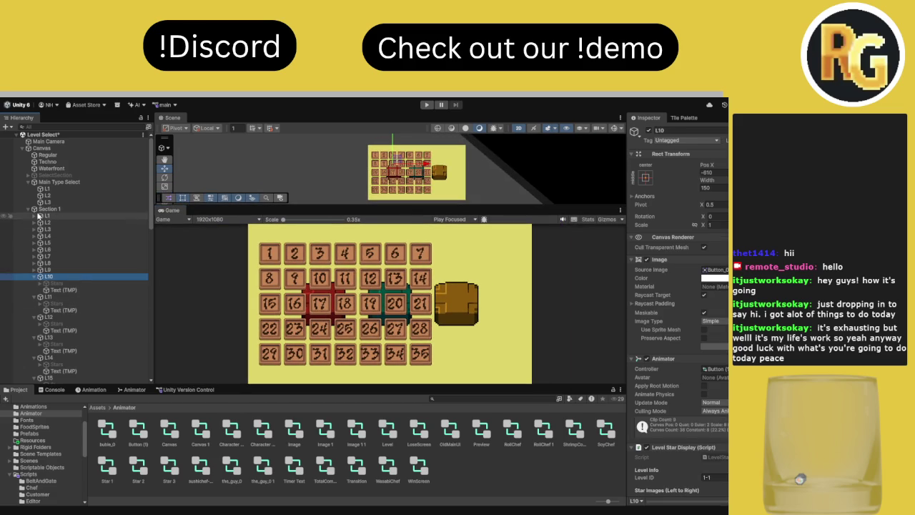
{"action": "left_click", "coordinate": [50, 209]}
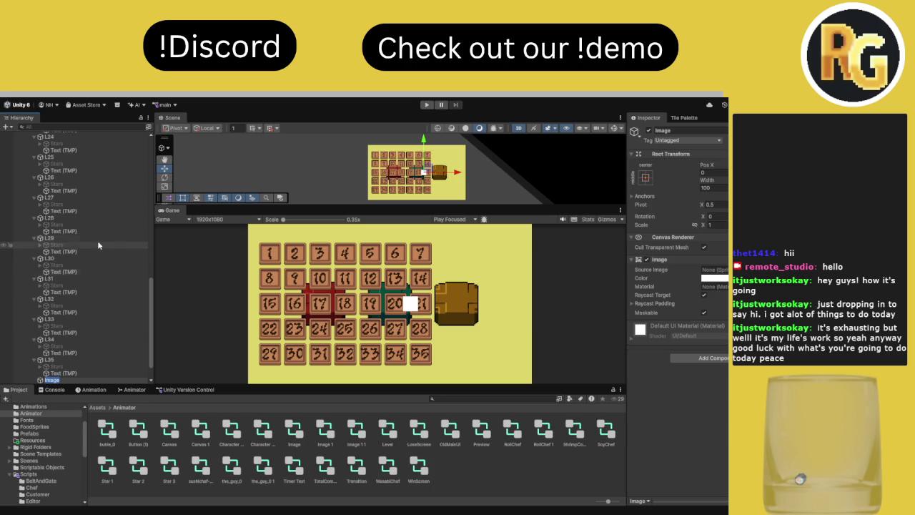
Rename the new image SideBar and make it the first child of Section 1
{"action": "type", "text": "Ba"}
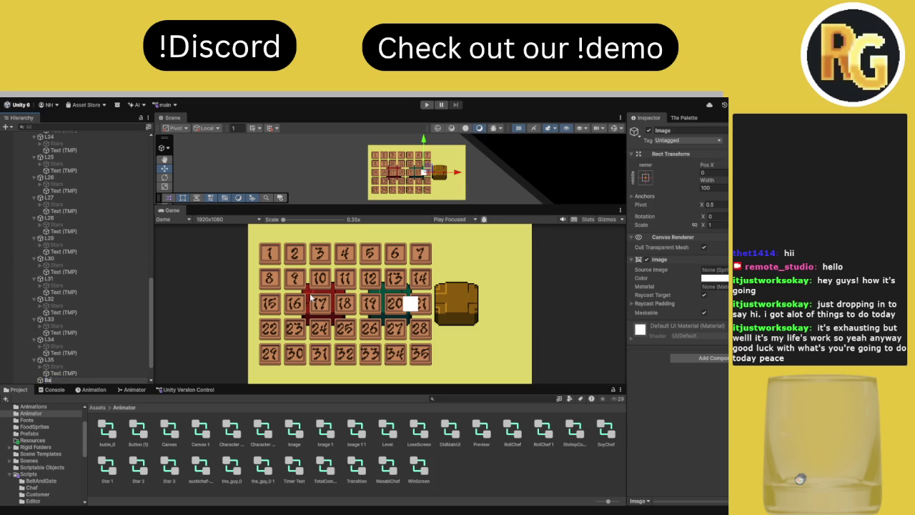
{"action": "type", "text": "ideBar"}
{"action": "key", "text": "Return"}
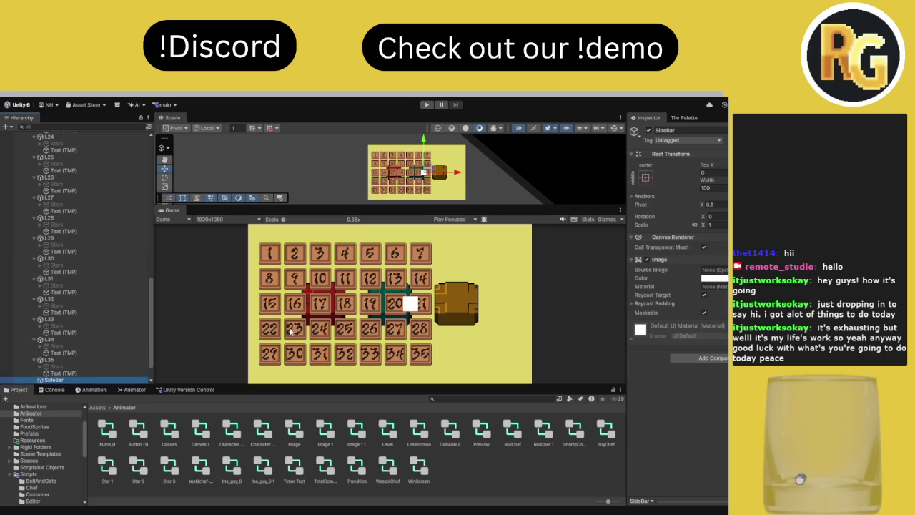
{"action": "mouse_move", "coordinate": [54, 380]}
{"action": "left_mouse_down"}
{"action": "mouse_move", "coordinate": [50, 141]}
{"action": "mouse_move", "coordinate": [70, 140]}
{"action": "mouse_move", "coordinate": [78, 170]}
{"action": "mouse_move", "coordinate": [76, 161]}
{"action": "left_mouse_up"}
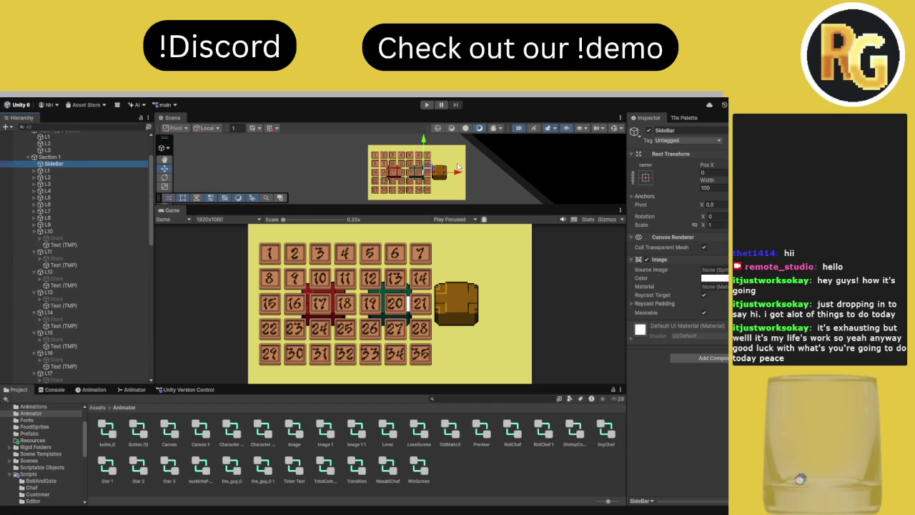
Shift SideBar right of the grid, anchor it top-right at Pos X -50, and frame it
{"action": "left_click_drag", "start_coordinate": [458, 172], "coordinate": [489, 179]}
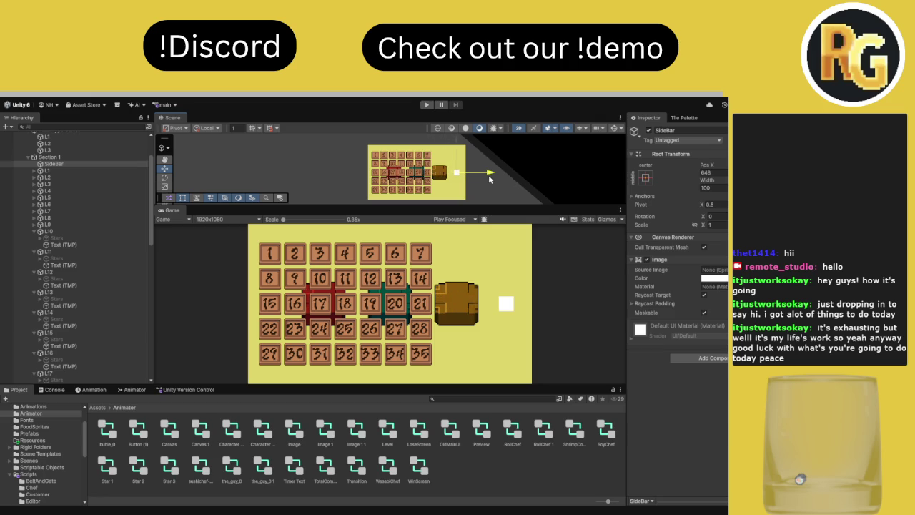
{"action": "key", "text": "ctrl+z"}
{"action": "key", "text": "f"}
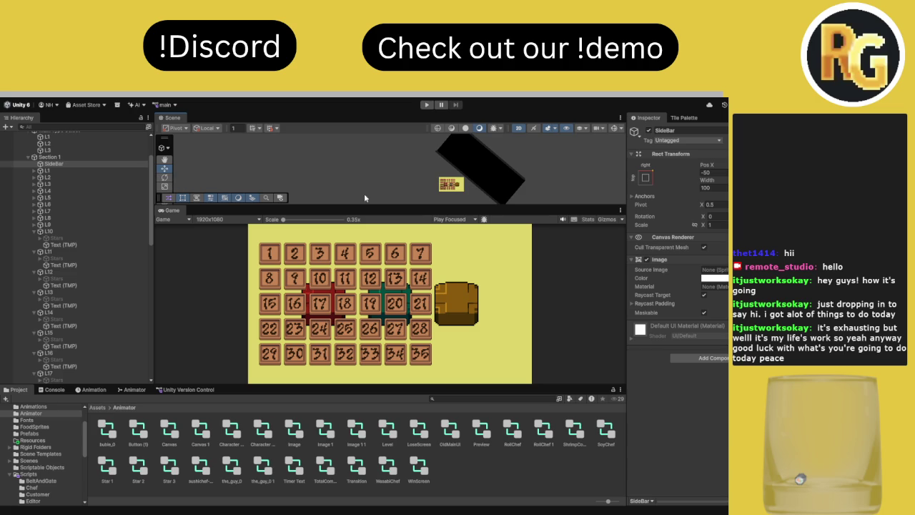
Drag SideBar back onto the canvas near its top-right corner, at Pos X -23303
{"action": "double_click", "coordinate": [92, 164]}
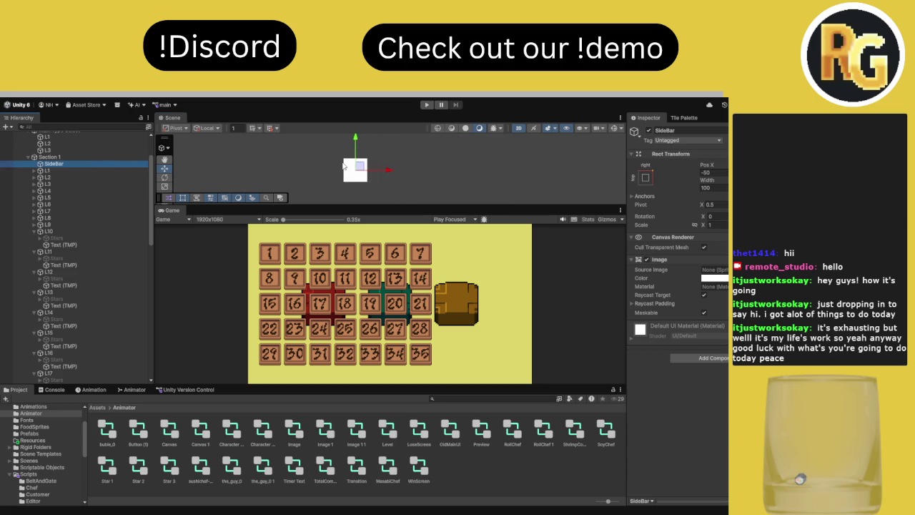
{"action": "mouse_move", "coordinate": [353, 167]}
{"action": "left_mouse_down"}
{"action": "mouse_move", "coordinate": [378, 166]}
{"action": "mouse_move", "coordinate": [400, 142]}
{"action": "left_mouse_up"}
{"action": "key", "text": "w"}
{"action": "key", "text": "f"}
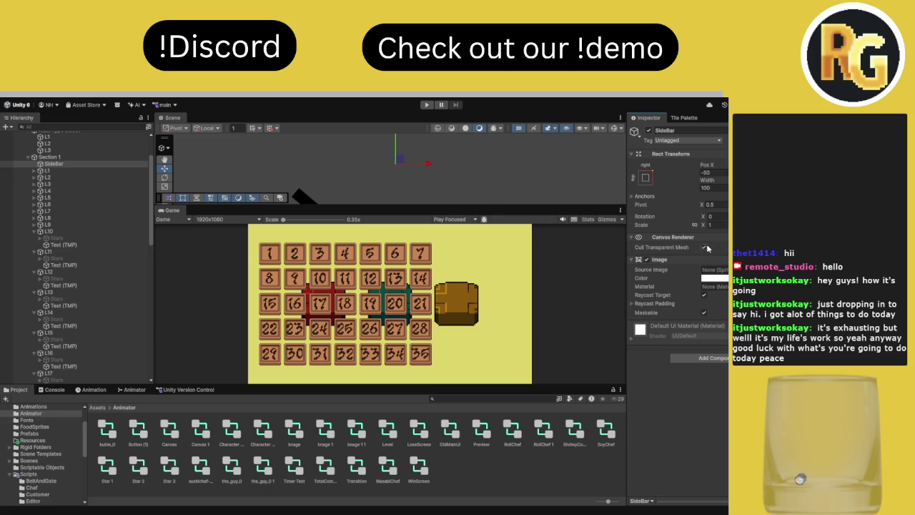
{"action": "mouse_move", "coordinate": [401, 159]}
{"action": "left_mouse_down"}
{"action": "mouse_move", "coordinate": [281, 205]}
{"action": "mouse_move", "coordinate": [300, 207]}
{"action": "mouse_move", "coordinate": [322, 182]}
{"action": "left_mouse_up"}
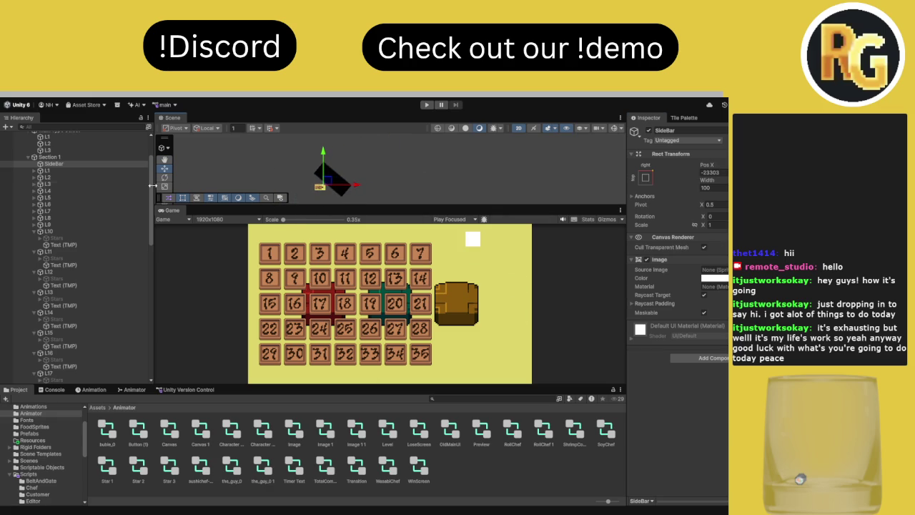
{"action": "double_click", "coordinate": [54, 164]}
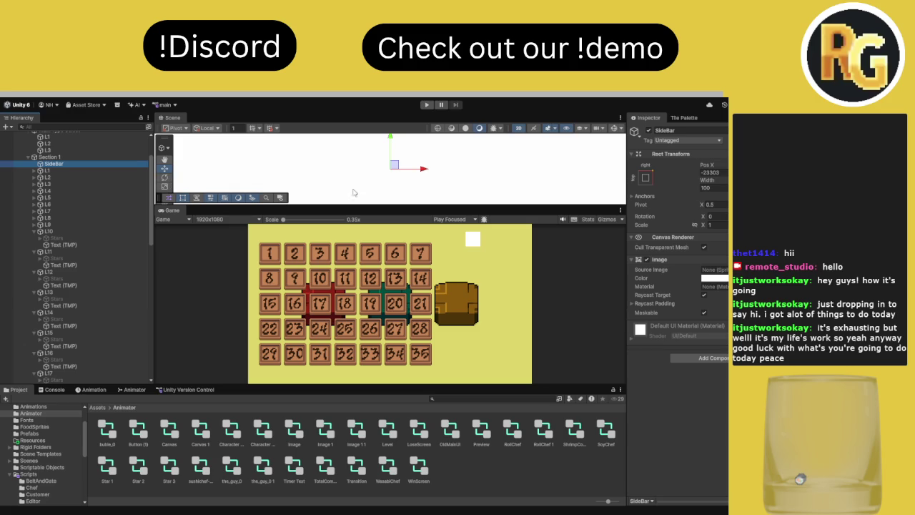
{"action": "left_click", "coordinate": [380, 202]}
{"action": "left_click", "coordinate": [65, 164]}
{"action": "left_click_drag", "start_coordinate": [360, 207], "coordinate": [368, 254]}
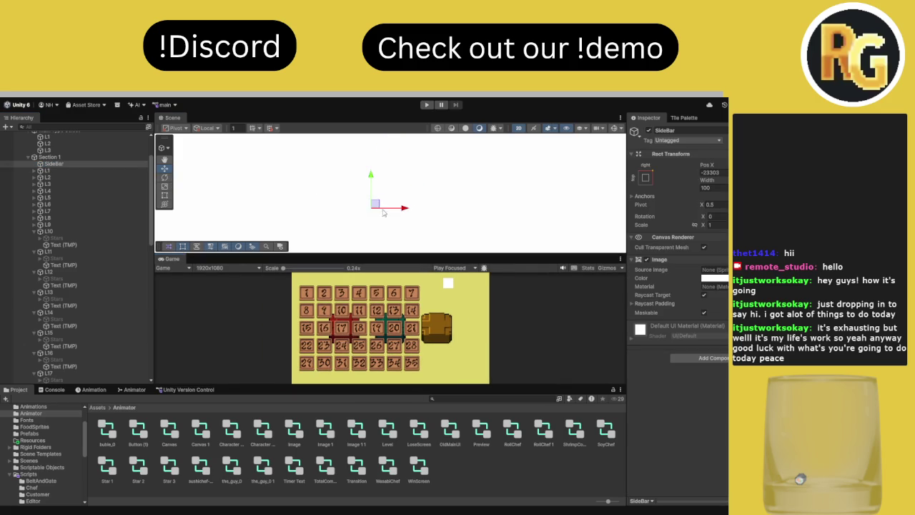
{"action": "scroll", "coordinate": [383, 212], "scroll_direction": "down", "scroll_amount": 10}
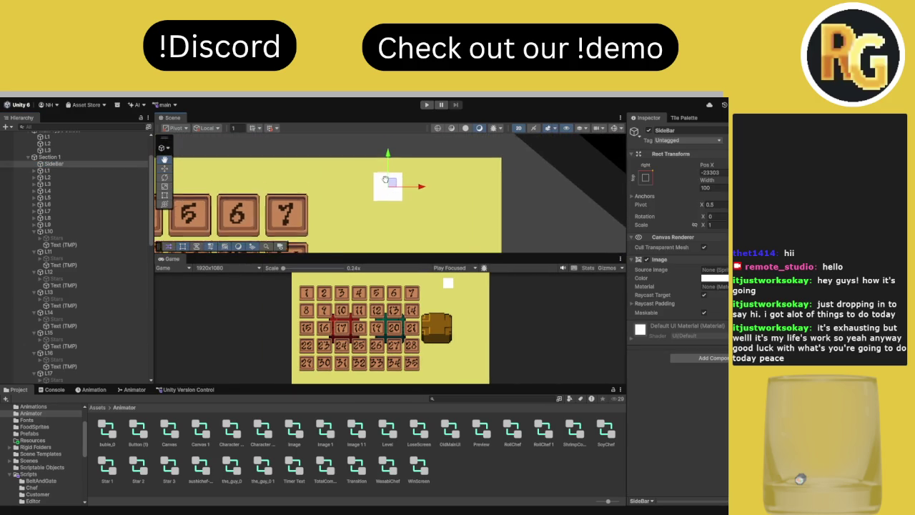
Resize SideBar into a tall panel about 611 wide beside the grid and colour it dark red
{"action": "key", "text": "t"}
{"action": "left_click_drag", "start_coordinate": [405, 155], "coordinate": [496, 142]}
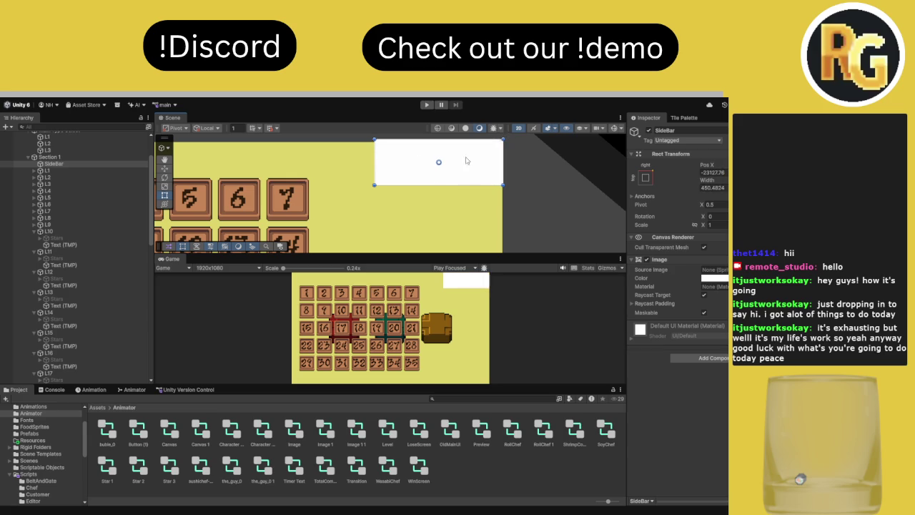
{"action": "scroll", "coordinate": [416, 185], "scroll_direction": "down", "scroll_amount": 4}
{"action": "scroll", "coordinate": [397, 185], "scroll_direction": "down", "scroll_amount": 3}
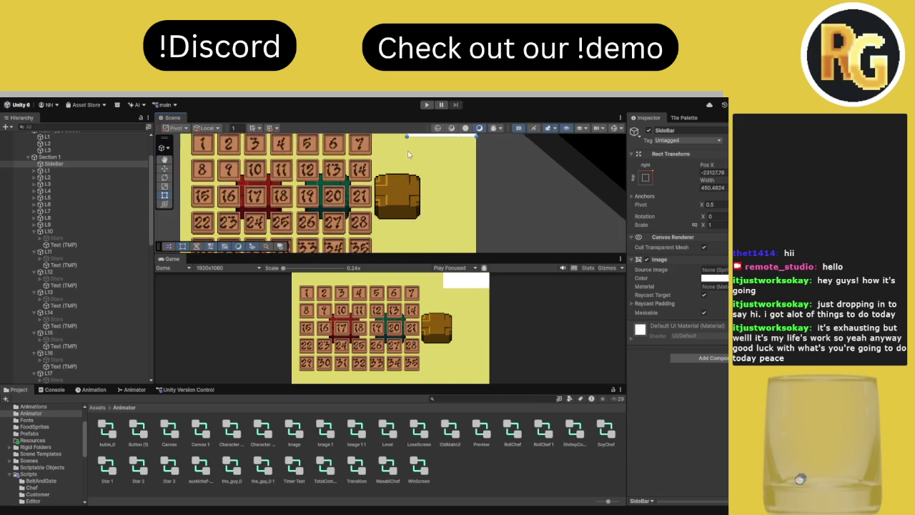
{"action": "left_click_drag", "start_coordinate": [406, 156], "coordinate": [391, 232]}
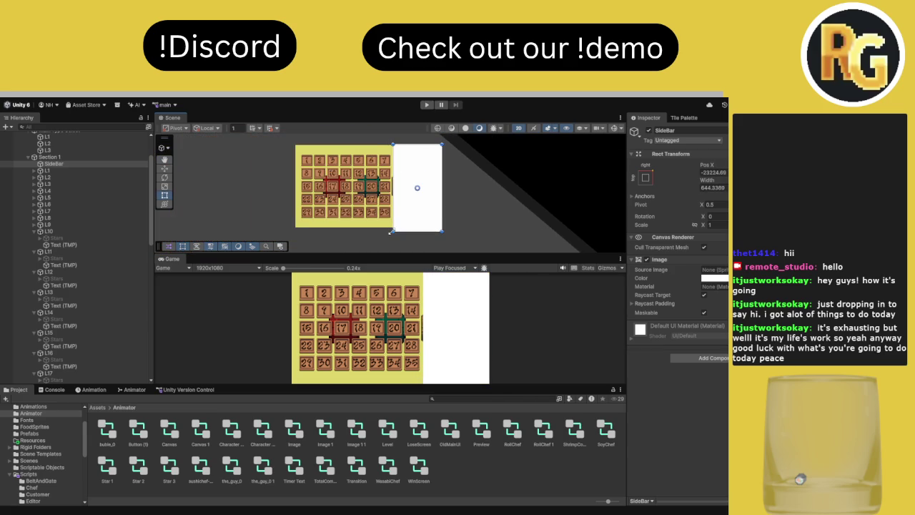
{"action": "left_click_drag", "start_coordinate": [392, 225], "coordinate": [398, 213]}
{"action": "left_click", "coordinate": [714, 277]}
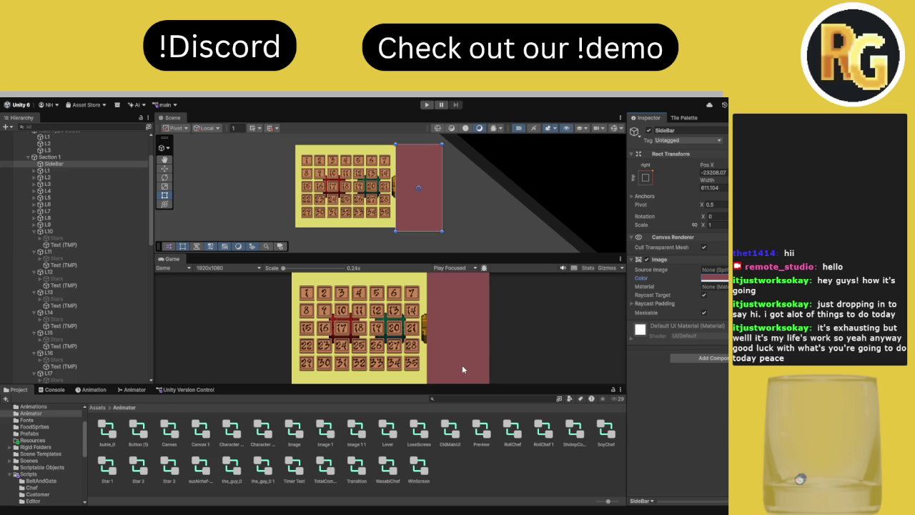
Duplicate SideBar and stretch the copy, SideBar (1), to about 1351 wide behind the level grid
{"action": "left_click", "coordinate": [94, 166]}
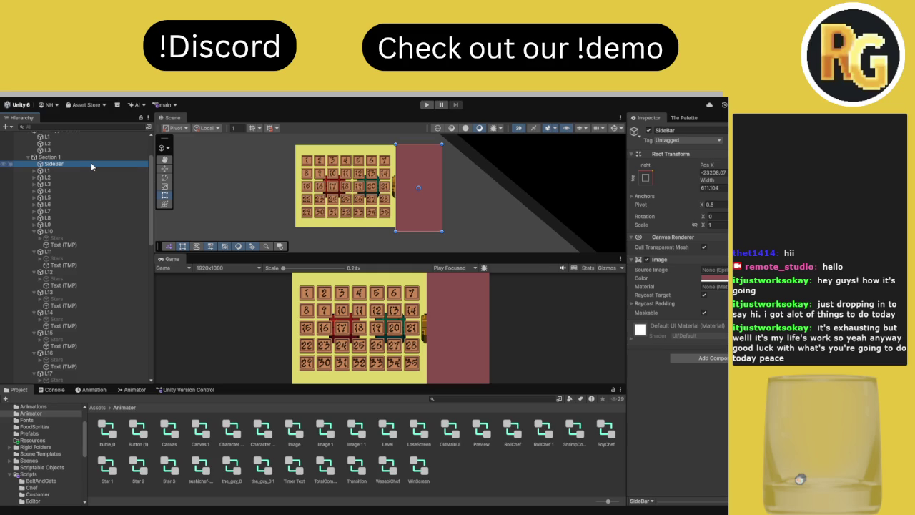
{"action": "key", "text": "ctrl+d"}
{"action": "left_click_drag", "start_coordinate": [442, 189], "coordinate": [293, 185]}
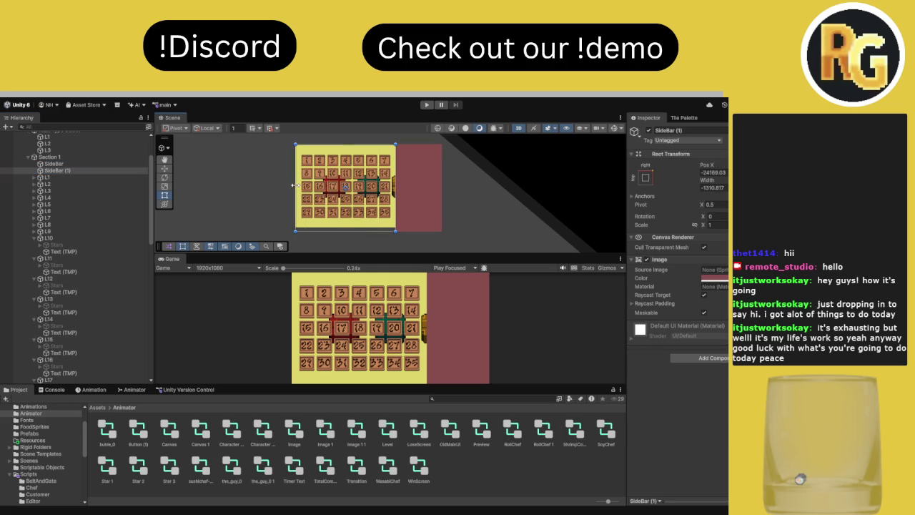
{"action": "left_click", "coordinate": [66, 171]}
{"action": "mouse_move", "coordinate": [66, 171]}
{"action": "left_mouse_down"}
{"action": "mouse_move", "coordinate": [67, 184]}
{"action": "mouse_move", "coordinate": [67, 166]}
{"action": "left_mouse_up"}
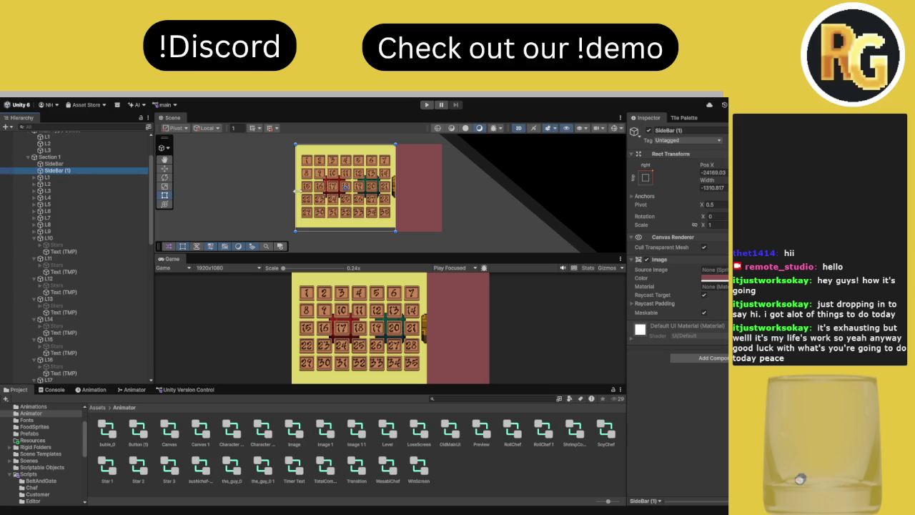
{"action": "mouse_move", "coordinate": [395, 206]}
{"action": "left_mouse_down"}
{"action": "mouse_move", "coordinate": [207, 200]}
{"action": "mouse_move", "coordinate": [397, 201]}
{"action": "left_mouse_up"}
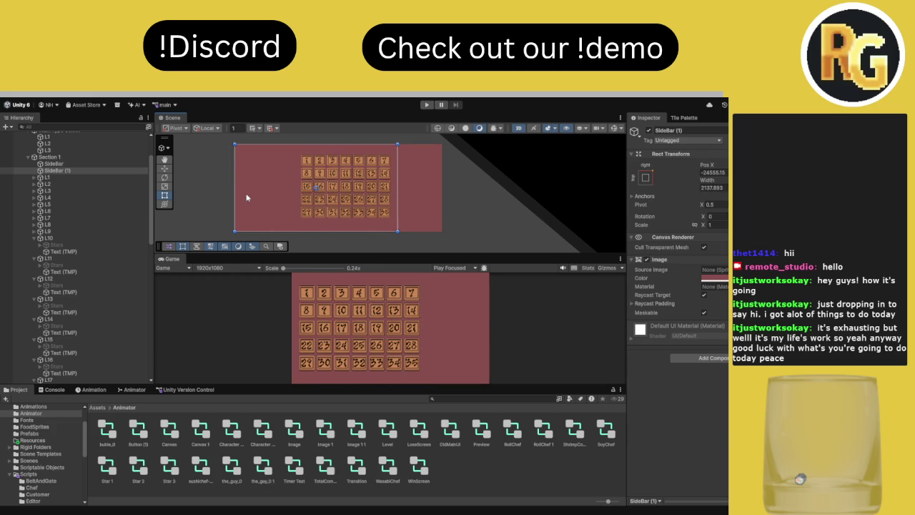
{"action": "mouse_move", "coordinate": [237, 196]}
{"action": "left_mouse_down"}
{"action": "mouse_move", "coordinate": [302, 196]}
{"action": "mouse_move", "coordinate": [294, 196]}
{"action": "left_mouse_up"}
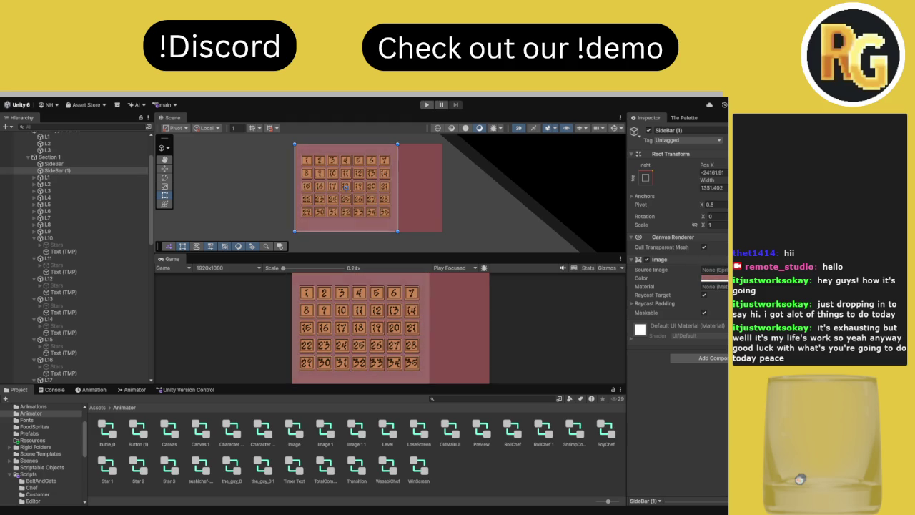
{"action": "left_click", "coordinate": [80, 164]}
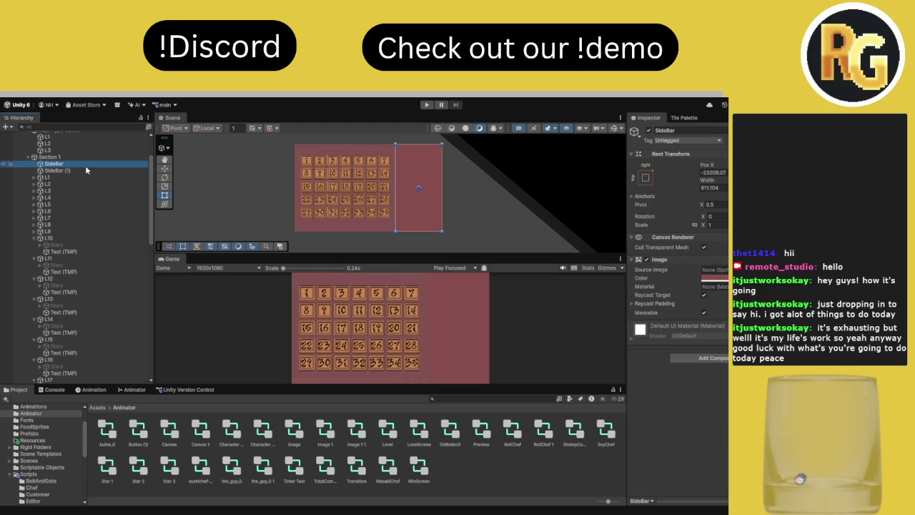
Colour the side panel dark red and add a TextMeshPro child reading LEVEL X
{"action": "left_click", "coordinate": [708, 279]}
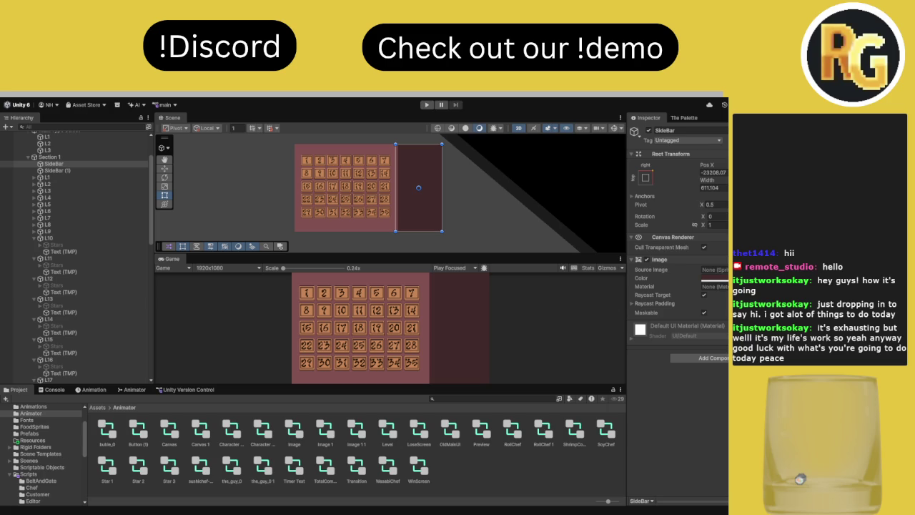
{"action": "left_click", "coordinate": [74, 164]}
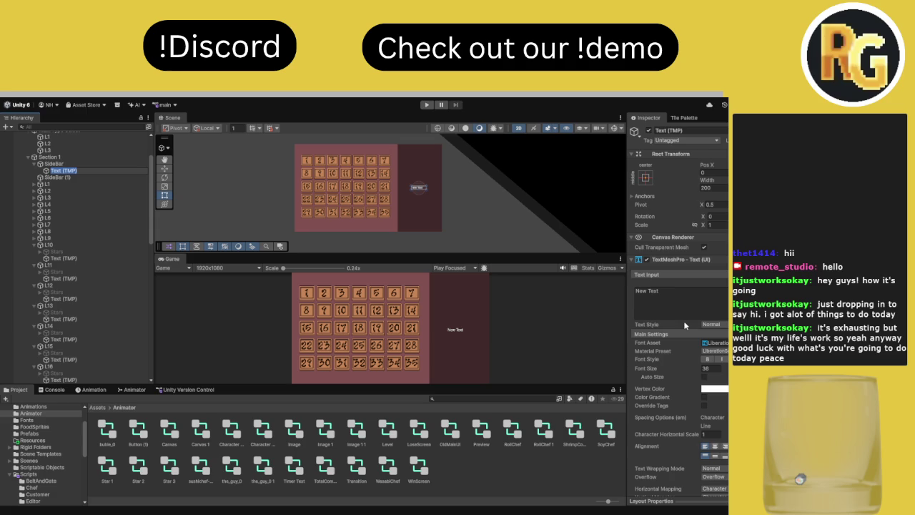
{"action": "left_click", "coordinate": [715, 343]}
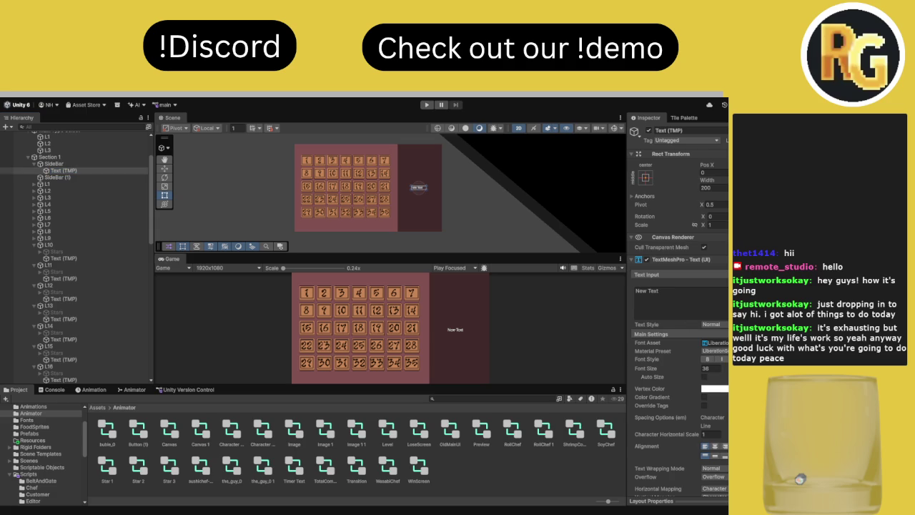
{"action": "left_click", "coordinate": [705, 301]}
{"action": "type", "text": "Level:"}
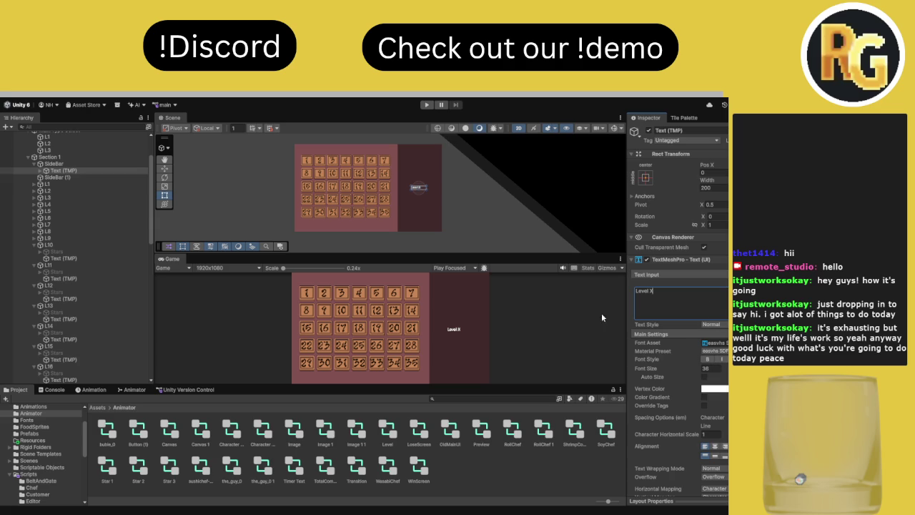
Give the heading font size 131, go3v2 SDF font, width 643, centre alignment, and move it up
{"action": "mouse_move", "coordinate": [647, 369]}
{"action": "left_mouse_down"}
{"action": "mouse_move", "coordinate": [722, 368]}
{"action": "mouse_move", "coordinate": [18, 366]}
{"action": "left_mouse_up"}
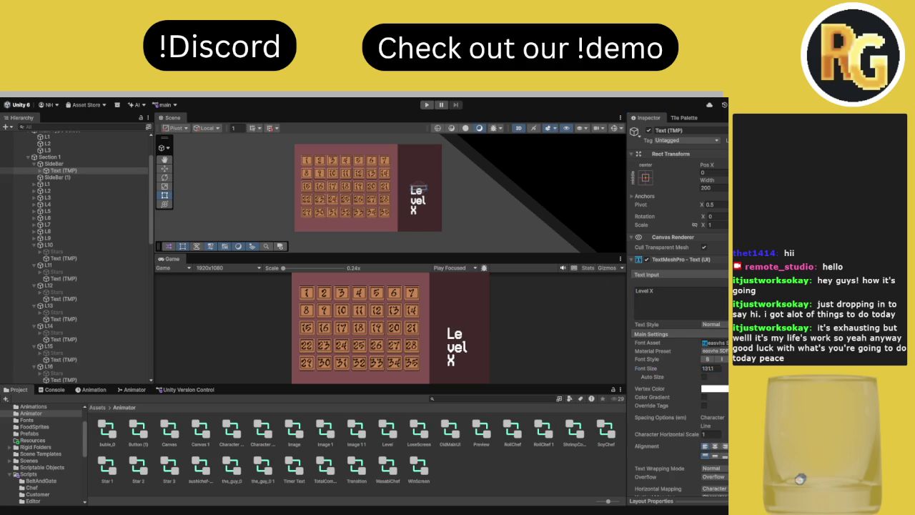
{"action": "key", "text": "Down"}
{"action": "mouse_move", "coordinate": [706, 180]}
{"action": "left_mouse_down"}
{"action": "mouse_move", "coordinate": [725, 180]}
{"action": "mouse_move", "coordinate": [120, 192]}
{"action": "mouse_move", "coordinate": [128, 214]}
{"action": "left_mouse_up"}
{"action": "left_click", "coordinate": [714, 447]}
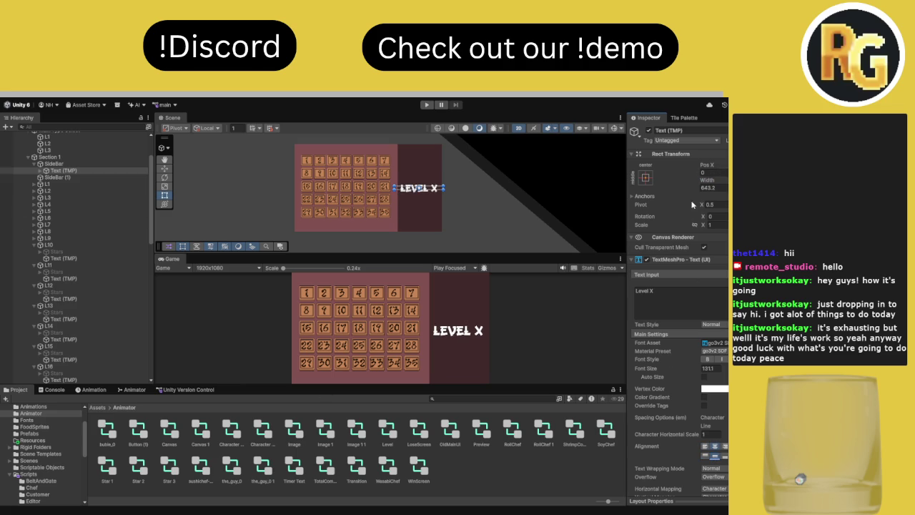
{"action": "mouse_move", "coordinate": [315, 196]}
{"action": "left_mouse_down"}
{"action": "mouse_move", "coordinate": [353, 195]}
{"action": "mouse_move", "coordinate": [306, 198]}
{"action": "left_mouse_up"}
{"action": "left_click", "coordinate": [95, 171]}
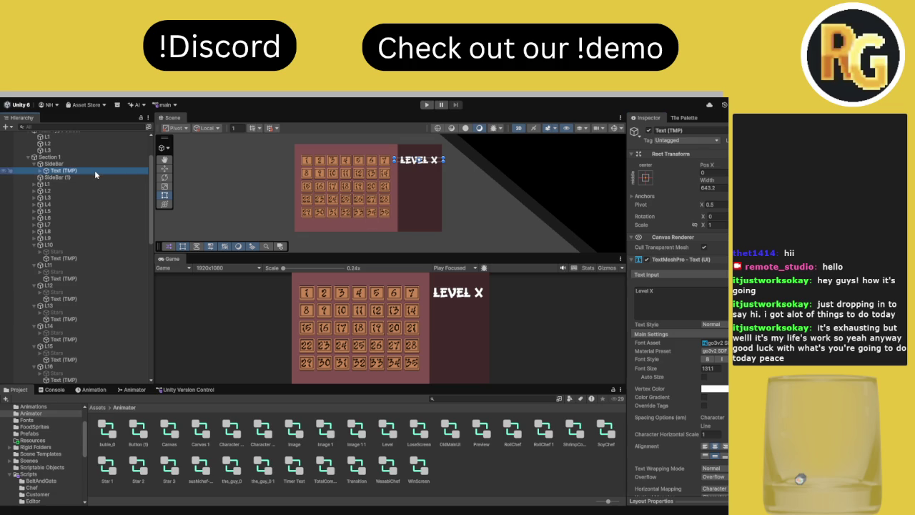
Move L1's Stars group under SideBar, enable it, and drag it into the side panel
{"action": "left_click", "coordinate": [34, 184]}
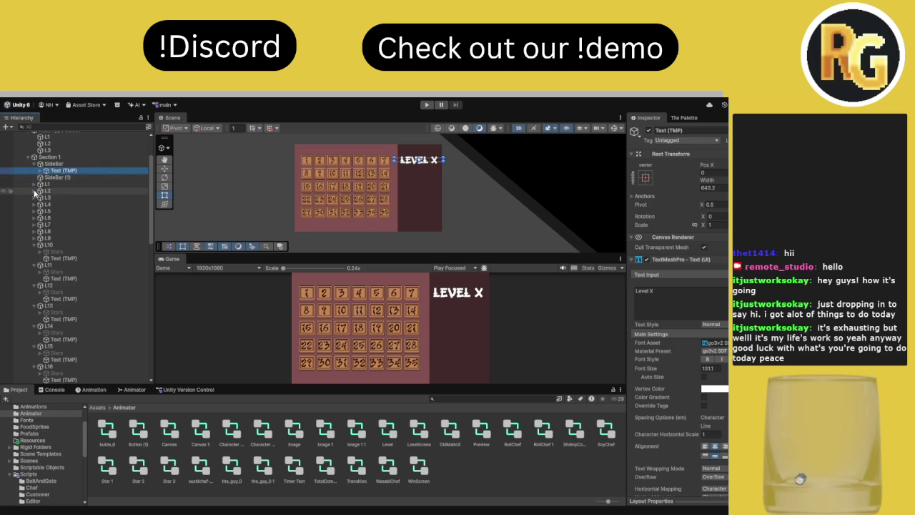
{"action": "left_click", "coordinate": [40, 191]}
{"action": "left_click", "coordinate": [49, 191]}
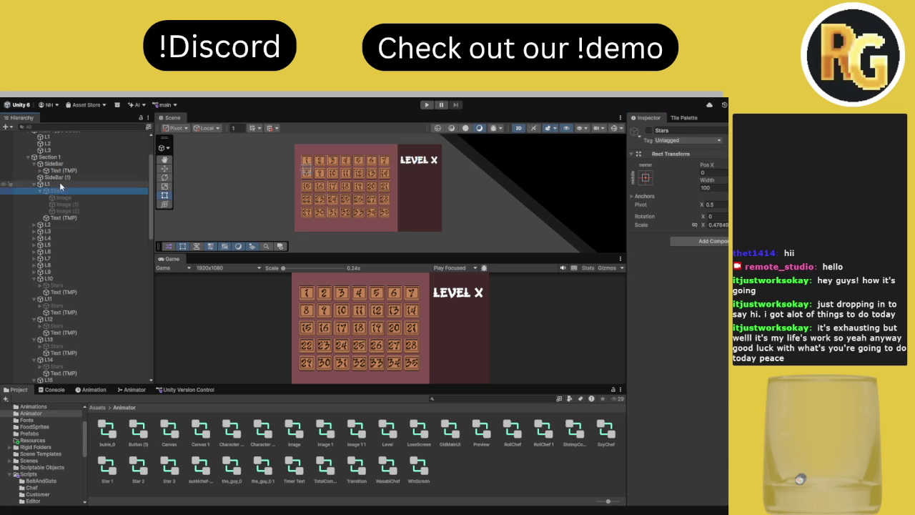
{"action": "left_click", "coordinate": [68, 171]}
{"action": "left_click", "coordinate": [69, 164]}
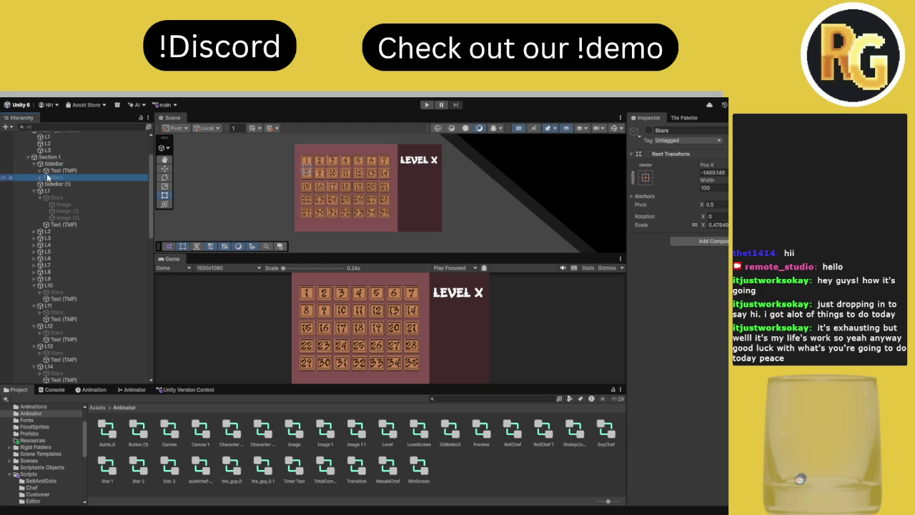
{"action": "left_click", "coordinate": [649, 130]}
{"action": "left_click", "coordinate": [164, 168]}
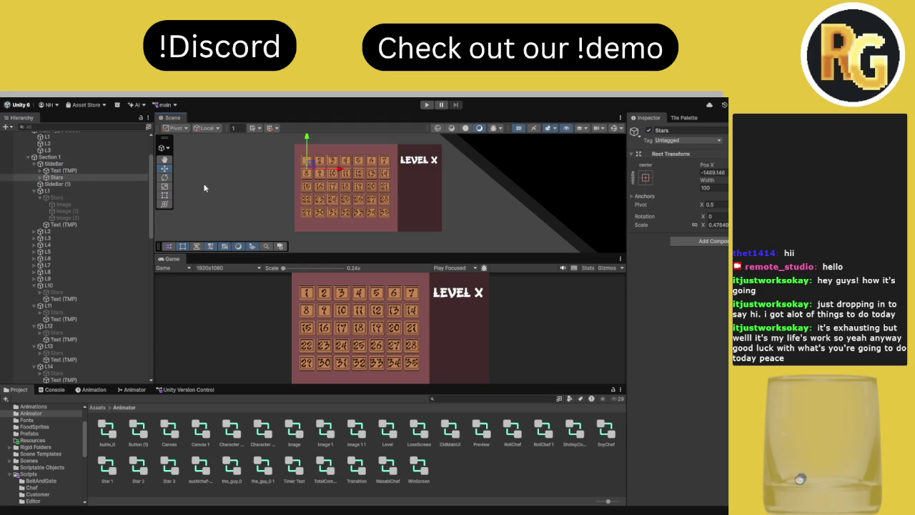
{"action": "left_click_drag", "start_coordinate": [308, 162], "coordinate": [421, 211]}
Scale the stars to 1.8 and raise them just below the LEVEL X heading
{"action": "left_click", "coordinate": [718, 225]}
{"action": "type", "text": "1"}
{"action": "key", "text": "Return"}
{"action": "left_click", "coordinate": [709, 224]}
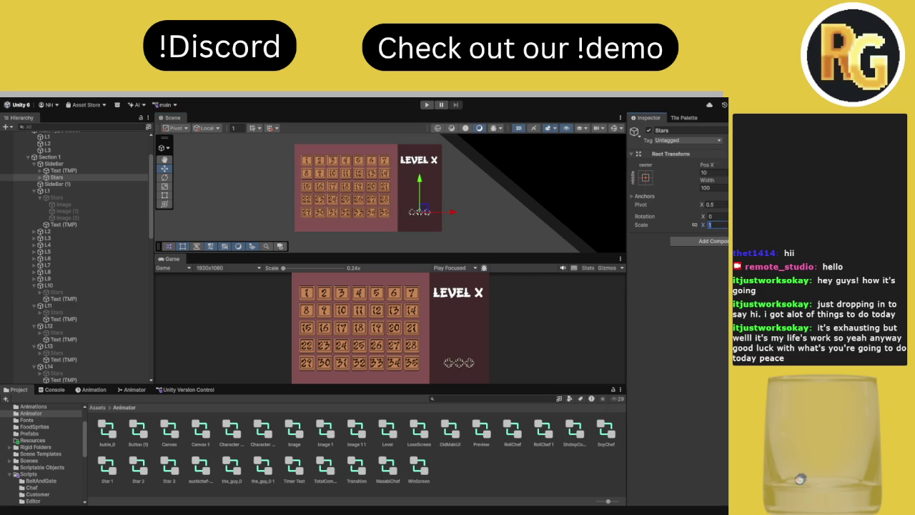
{"action": "type", "text": "2"}
{"action": "key", "text": "Return"}
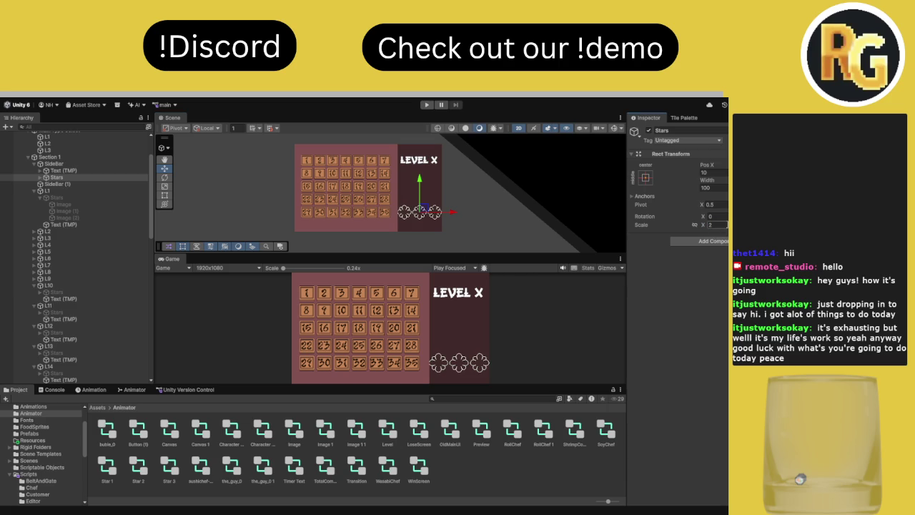
{"action": "left_click_drag", "start_coordinate": [471, 253], "coordinate": [457, 169]}
{"action": "left_click", "coordinate": [714, 225]}
{"action": "type", "text": "1"}
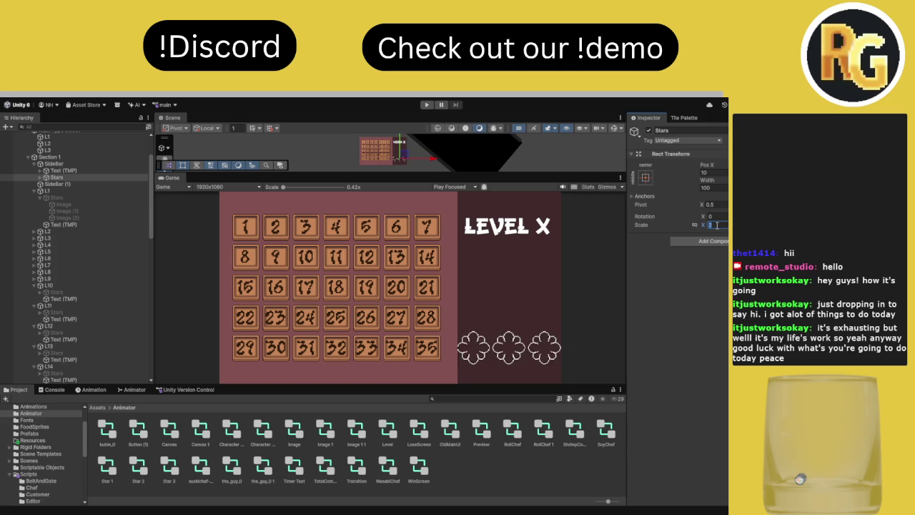
{"action": "type", "text": ".5"}
{"action": "key", "text": "Return"}
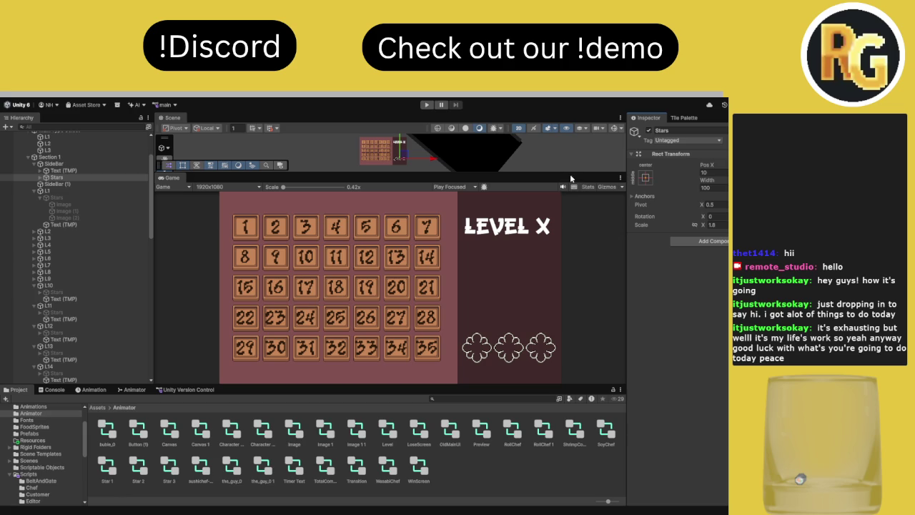
{"action": "left_click_drag", "start_coordinate": [457, 174], "coordinate": [457, 237]}
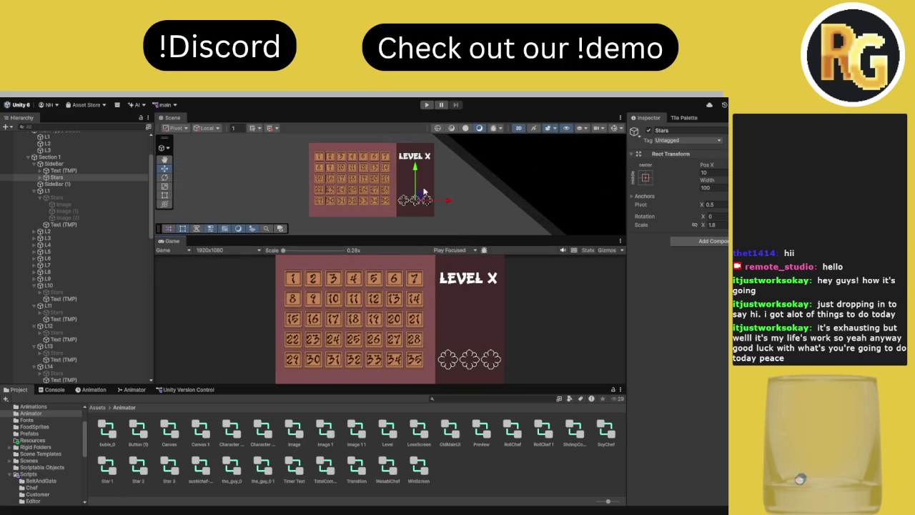
{"action": "left_click_drag", "start_coordinate": [417, 174], "coordinate": [415, 146]}
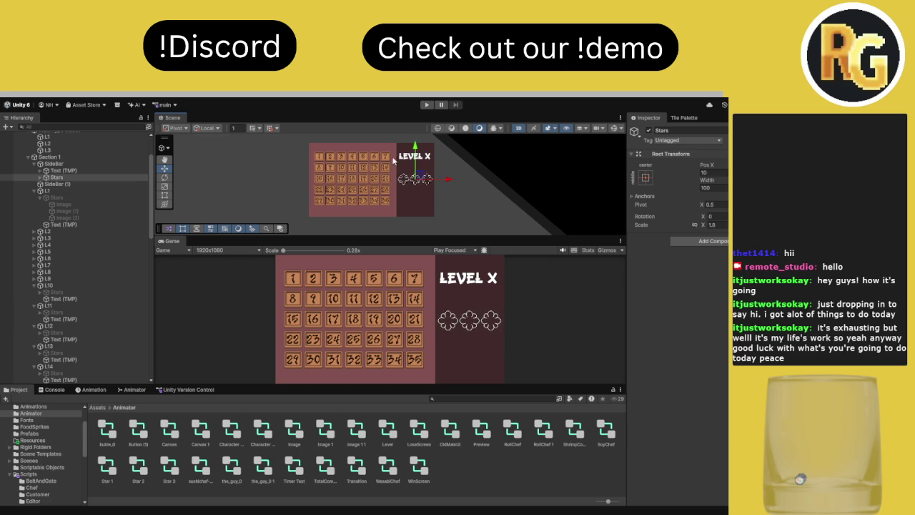
Add a button to SideBar below the stars, sized 480 wide and 200 high
{"action": "left_click", "coordinate": [58, 164]}
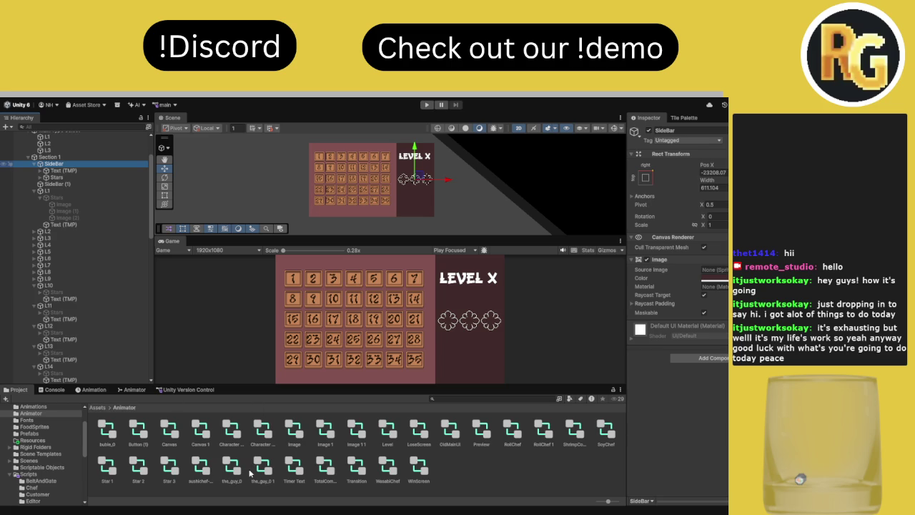
{"action": "left_click_drag", "start_coordinate": [415, 150], "coordinate": [414, 171]}
{"action": "left_click", "coordinate": [709, 188]}
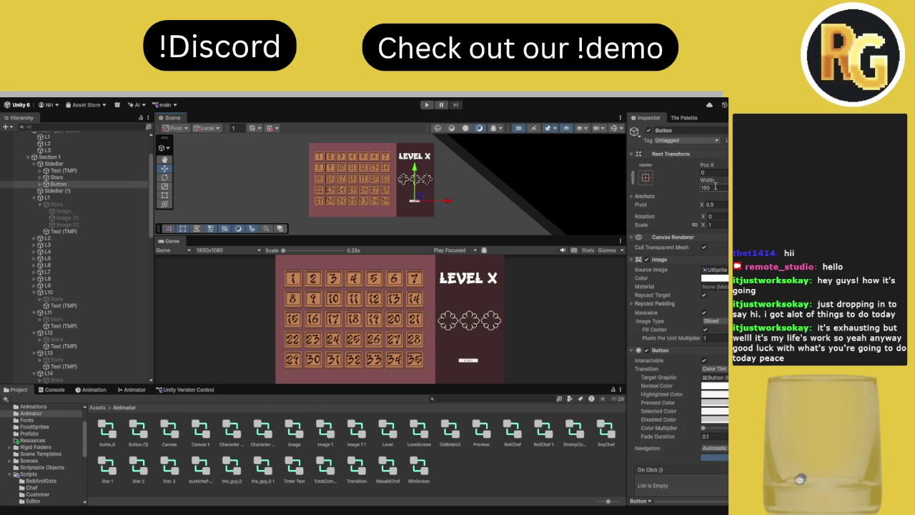
{"action": "type", "text": "500"}
{"action": "key", "text": "BackSpace"}
{"action": "key", "text": "BackSpace"}
{"action": "key", "text": "BackSpace"}
{"action": "type", "text": "450"}
{"action": "key", "text": "BackSpace"}
{"action": "key", "text": "BackSpace"}
{"action": "type", "text": "80"}
{"action": "key", "text": "Tab"}
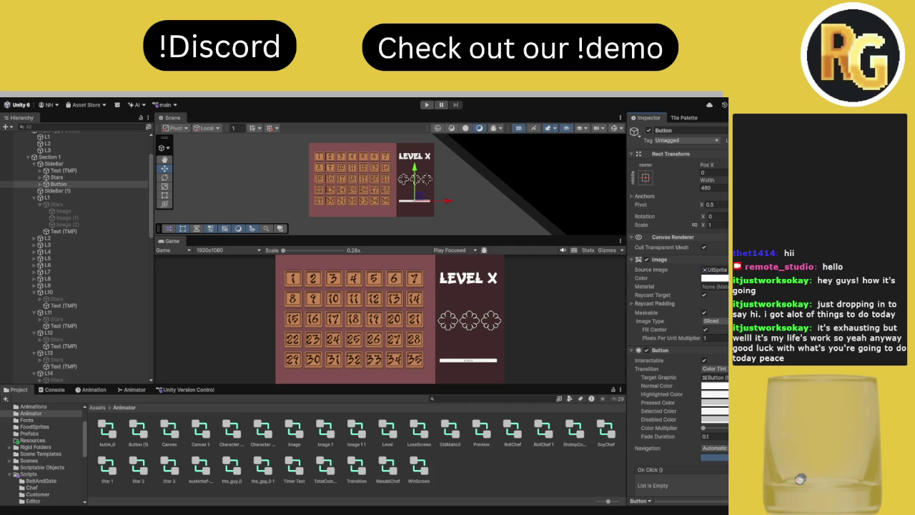
{"action": "type", "text": "200"}
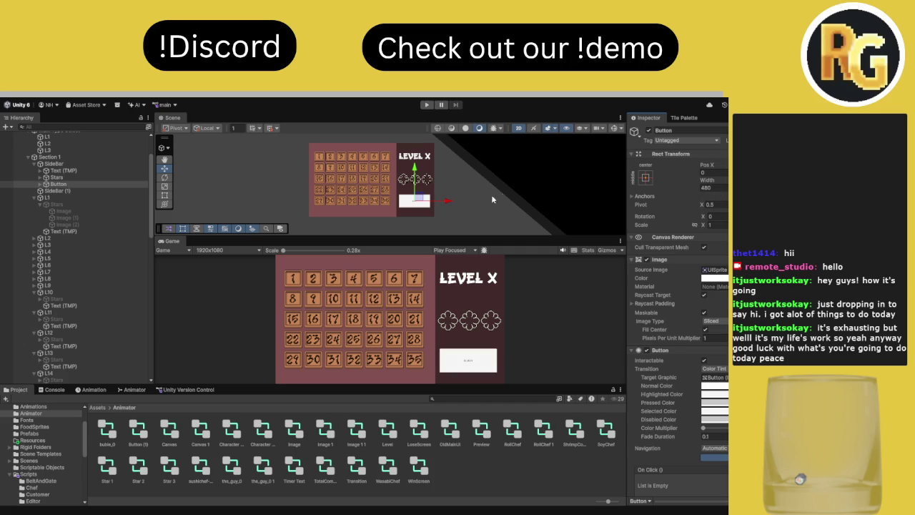
Center the button at Pos X 0 and move SideBar (1) above SideBar in the Hierarchy
{"action": "left_click_drag", "start_coordinate": [448, 203], "coordinate": [450, 203]}
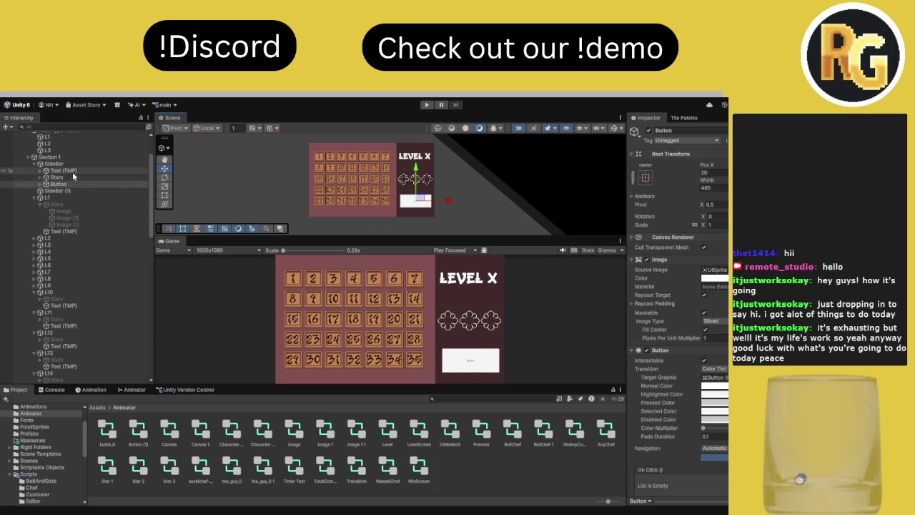
{"action": "left_click", "coordinate": [724, 172]}
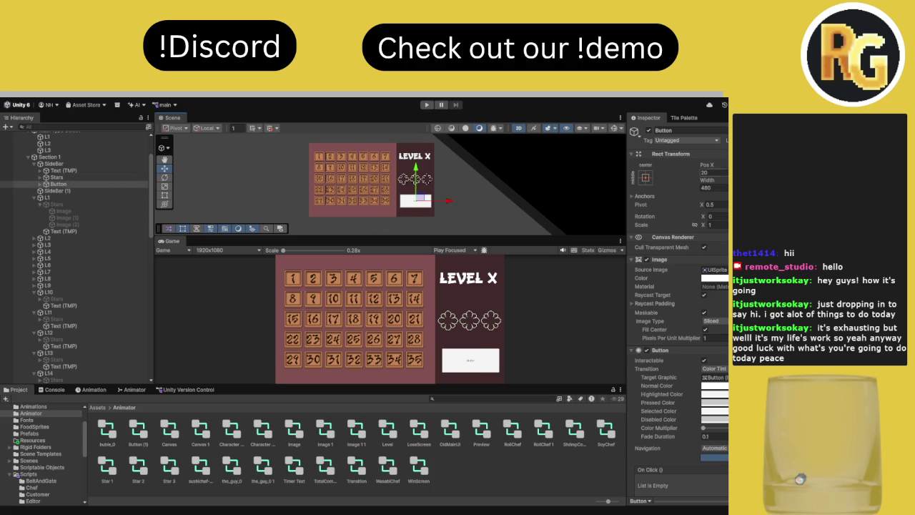
{"action": "type", "text": "0"}
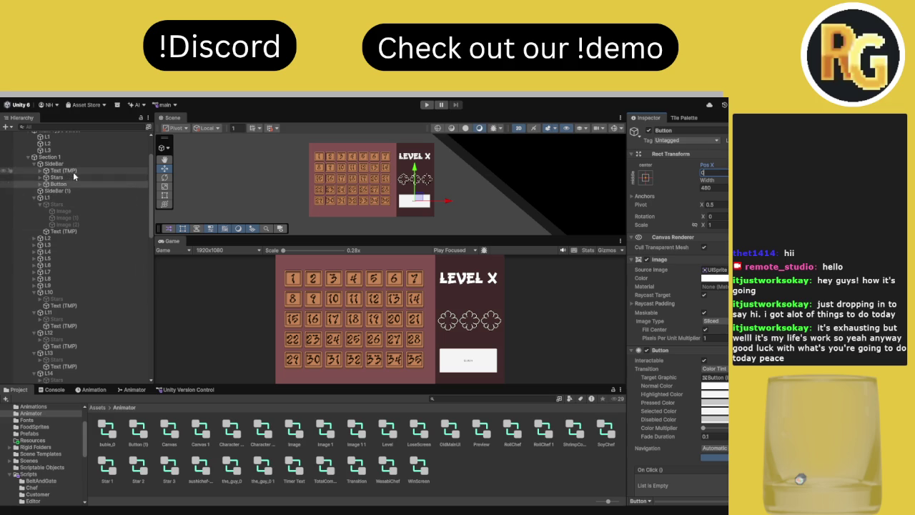
{"action": "left_click_drag", "start_coordinate": [60, 191], "coordinate": [66, 164]}
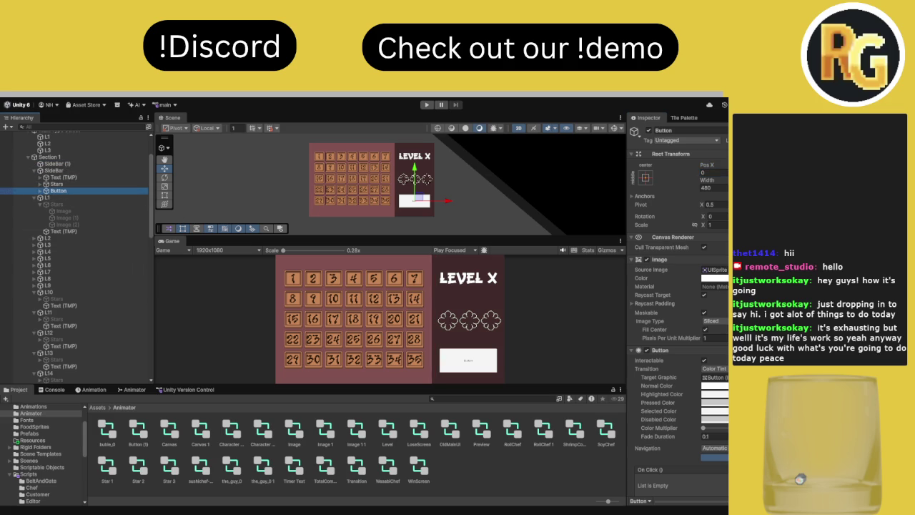
{"action": "key", "text": "alt+Tab"}
Widen the button to 500 and darken its Image colour
{"action": "left_click_drag", "start_coordinate": [453, 236], "coordinate": [453, 163]}
{"action": "left_click", "coordinate": [722, 188]}
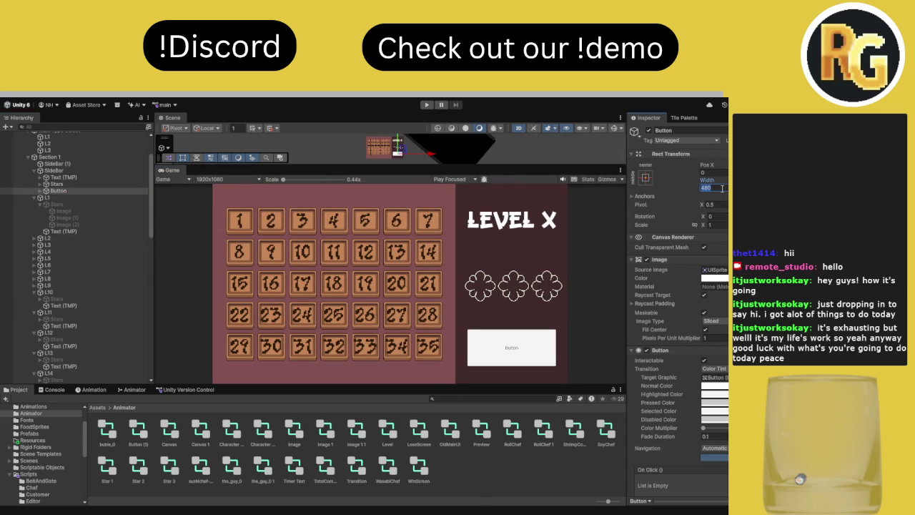
{"action": "type", "text": "500"}
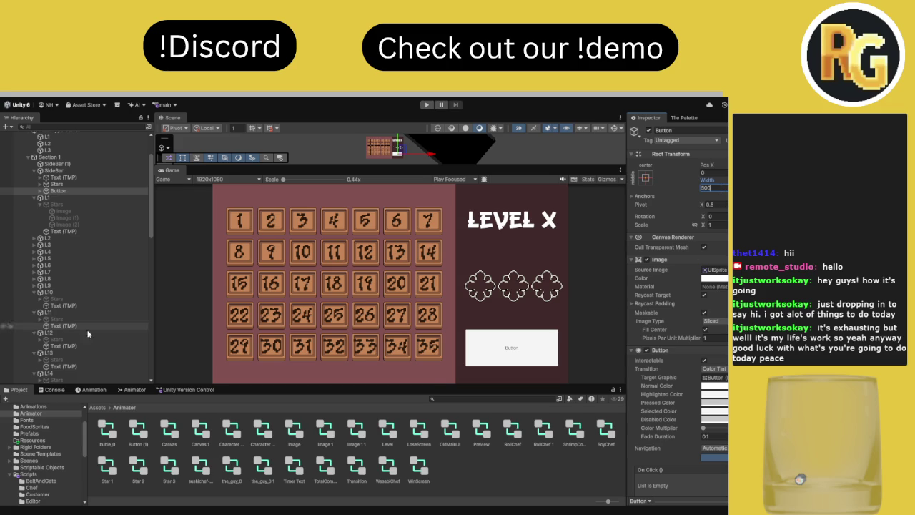
{"action": "left_click", "coordinate": [714, 278]}
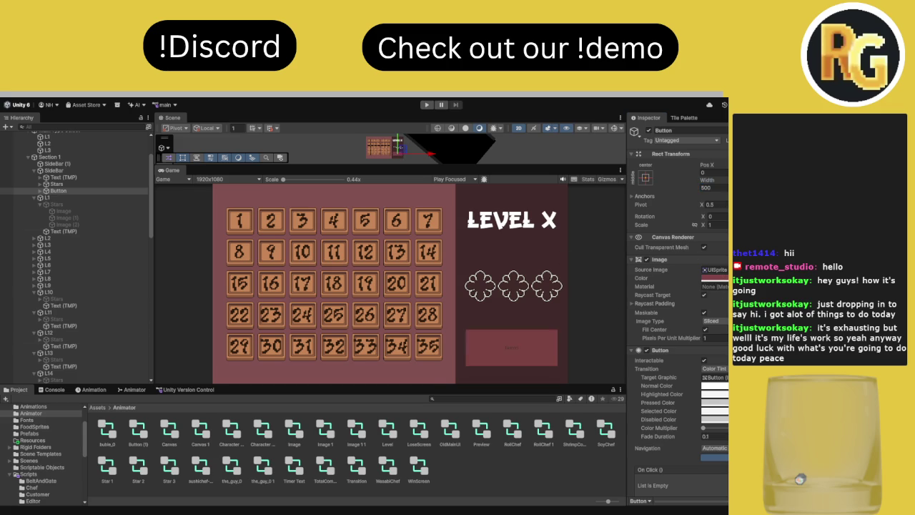